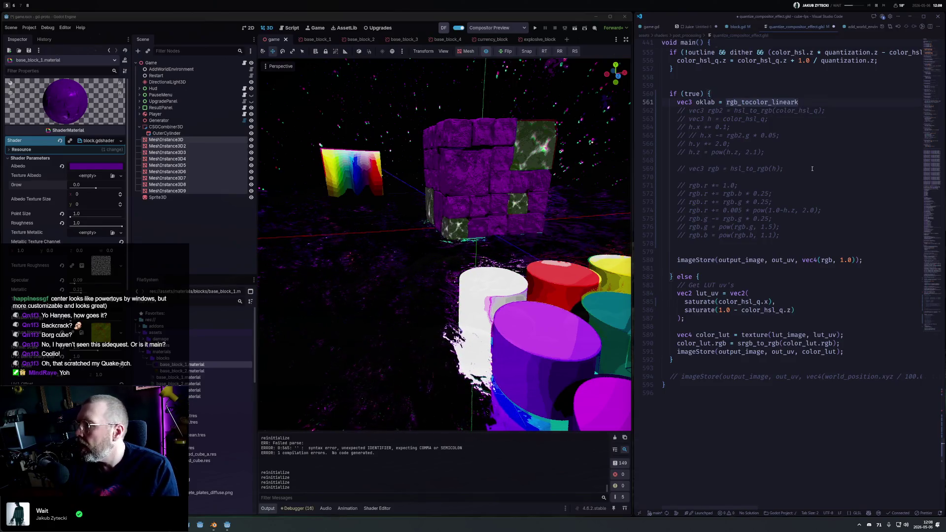
# Pull oklab_from_linear's opening brace up onto its signature line
pyautogui.click(726, 102)
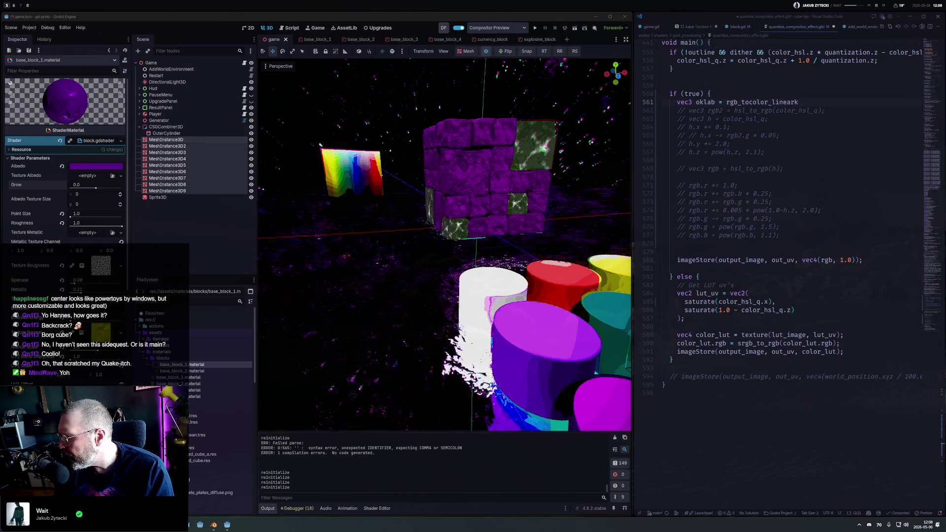
pyautogui.scroll(-5, 724, 386)
pyautogui.click(724, 386)
pyautogui.scroll(3, 724, 386)
pyautogui.scroll(-9, 720, 386)
pyautogui.press('Return')
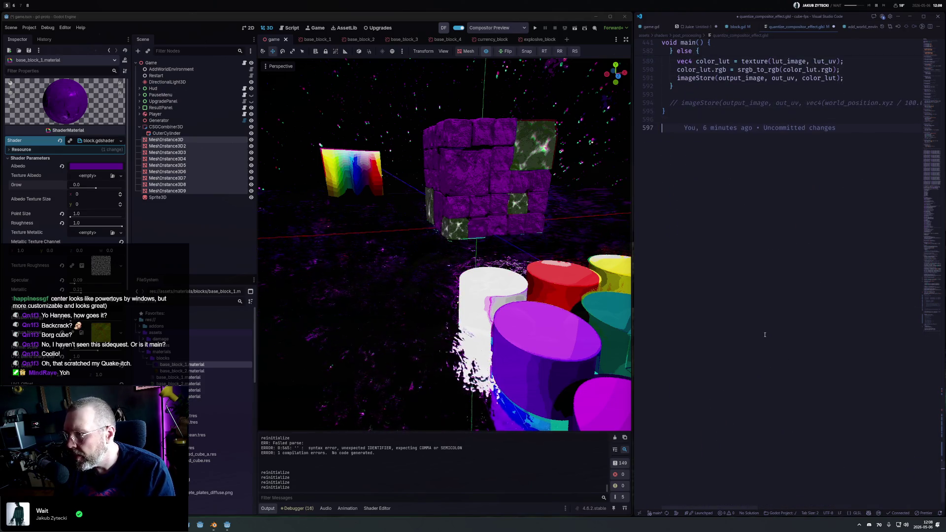
pyautogui.scroll(8, 719, 188)
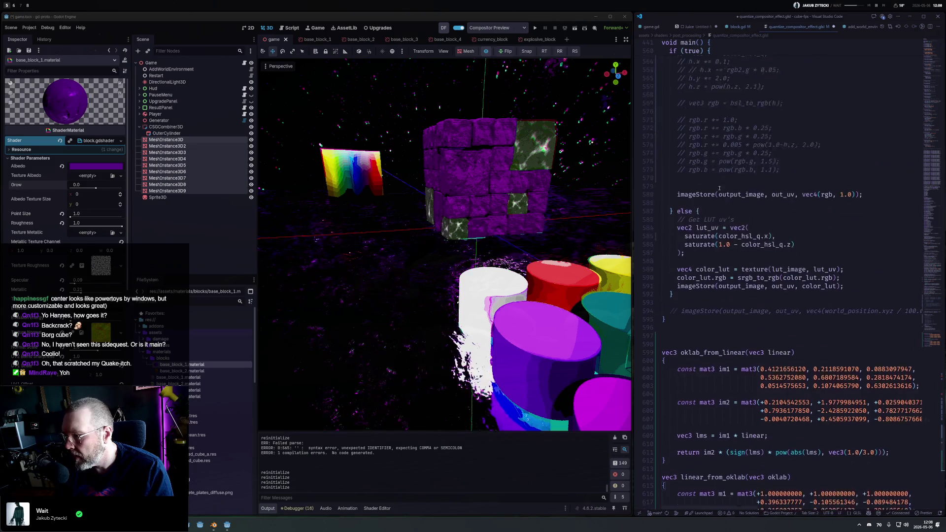
pyautogui.scroll(1, 720, 188)
pyautogui.click(682, 391)
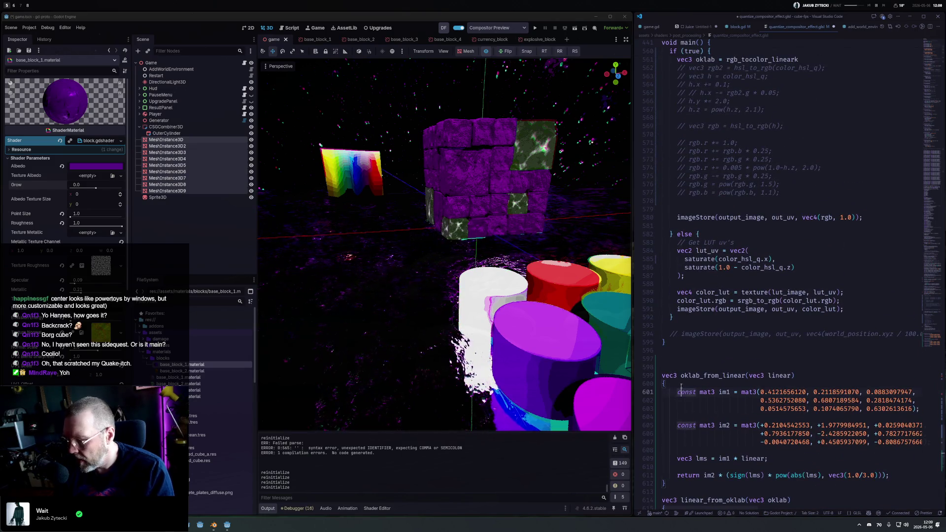
pyautogui.press('BackSpace')
pyautogui.press('Down')
pyautogui.press('Down')
pyautogui.press('Down')
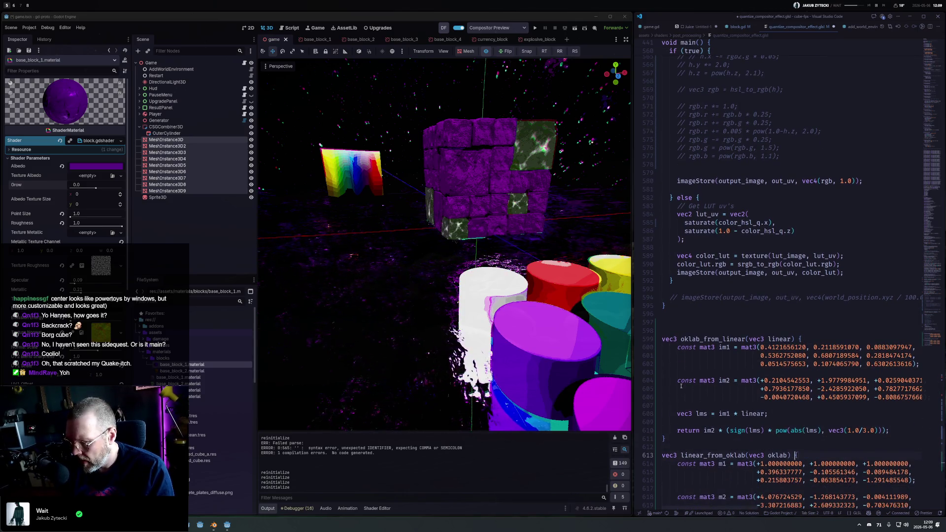
# Replace the misspelled conversion call with oklab_from_linear(color_linear); and save the shader
pyautogui.scroll(9, 739, 168)
pyautogui.click(838, 254)
pyautogui.hotkey('ctrl', 'shift', 'Left')
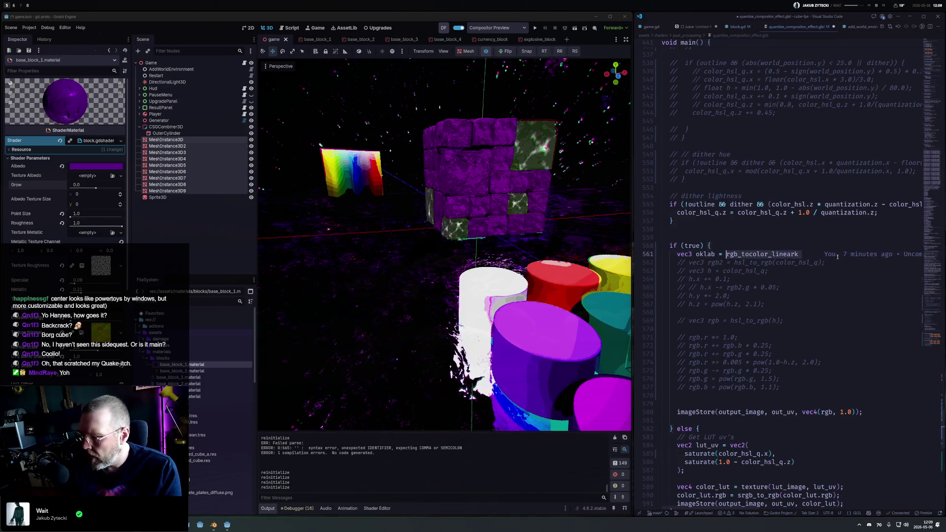
pyautogui.write('o')
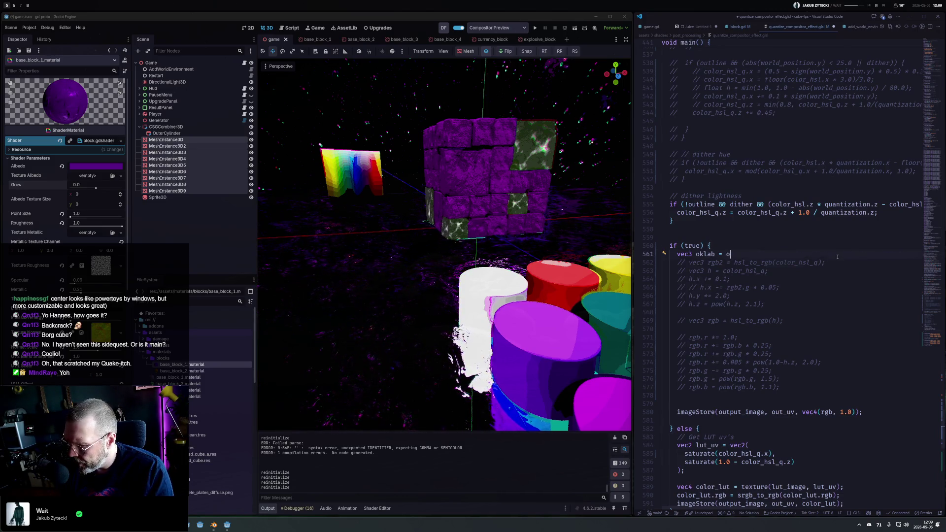
pyautogui.write('klab_from_linear(')
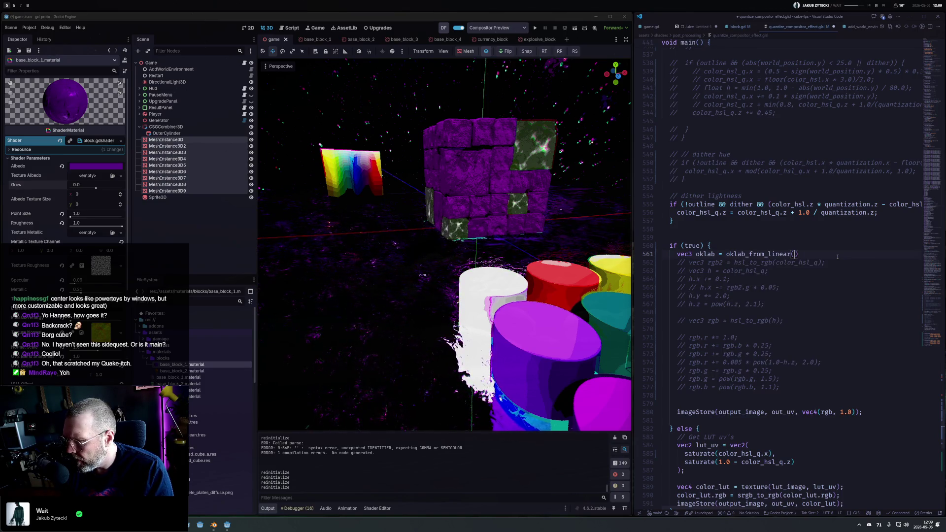
pyautogui.write('color_linea);')
pyautogui.hotkey('ctrl', 's')
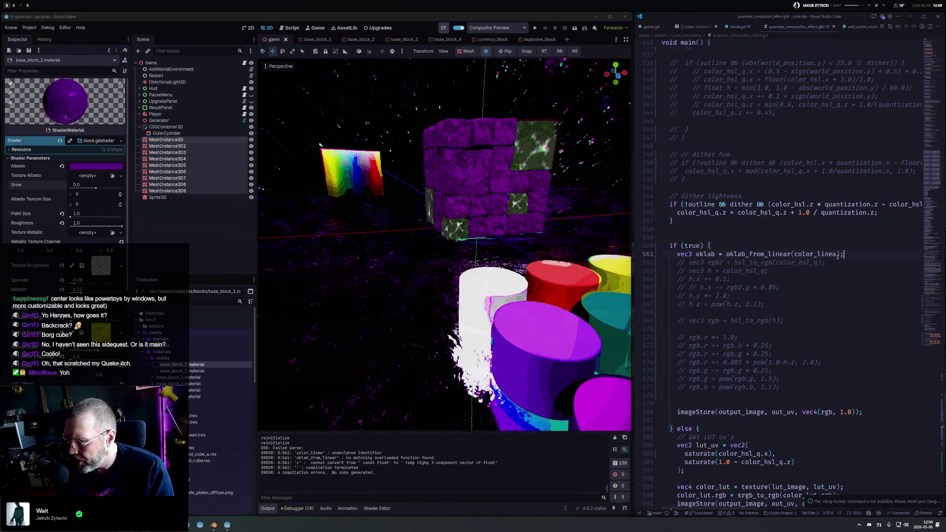
pyautogui.click(838, 254)
pyautogui.write('r')
pyautogui.hotkey('ctrl', 's')
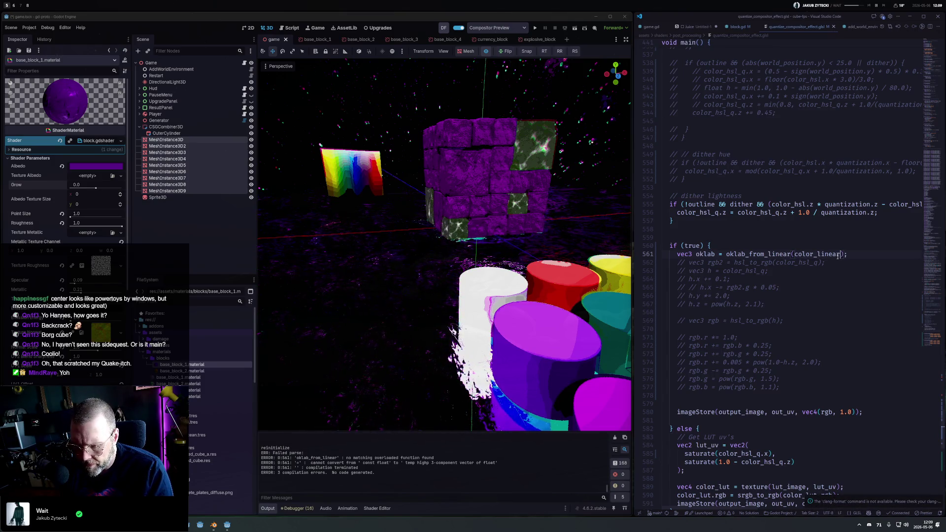
pyautogui.scroll(-8, 766, 381)
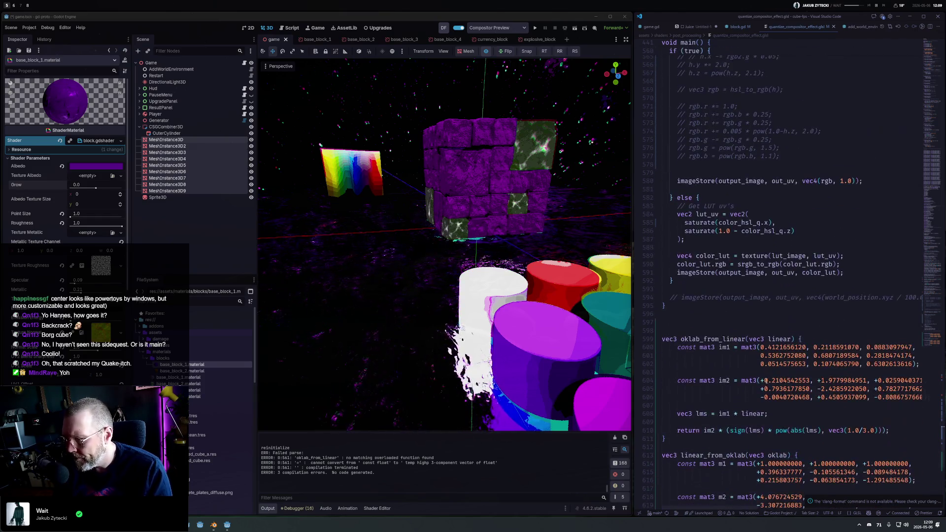
# Paste the OkLab functions after the YCbCr conversions near line 298
pyautogui.scroll(20, 690, 327)
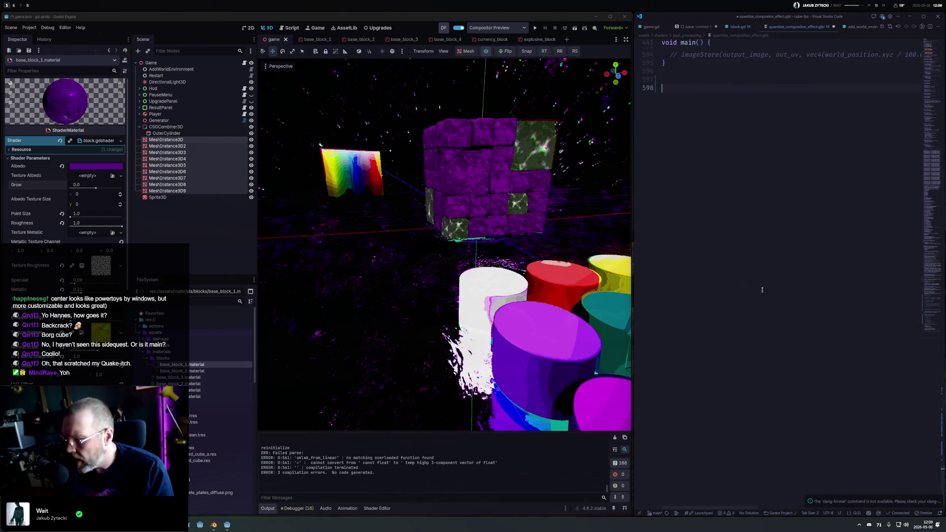
pyautogui.scroll(20, 751, 250)
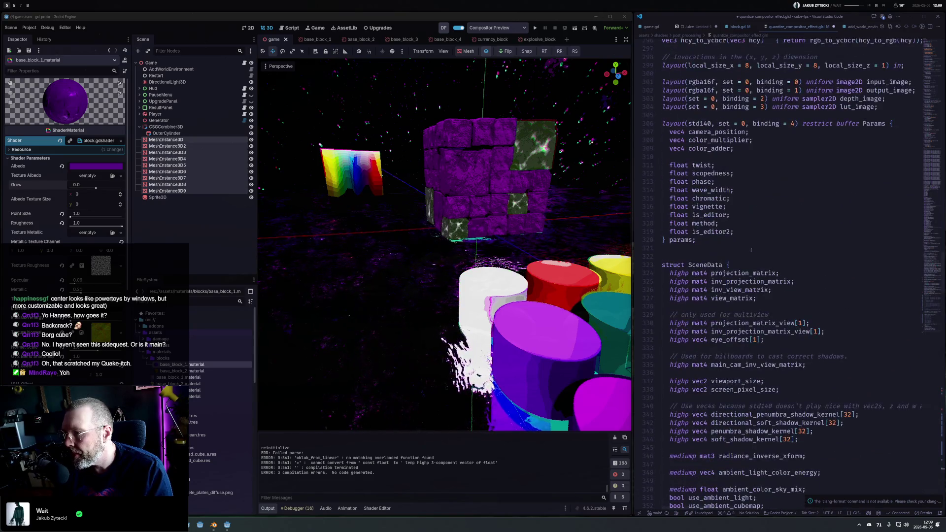
pyautogui.scroll(-3, 746, 263)
pyautogui.scroll(10, 746, 264)
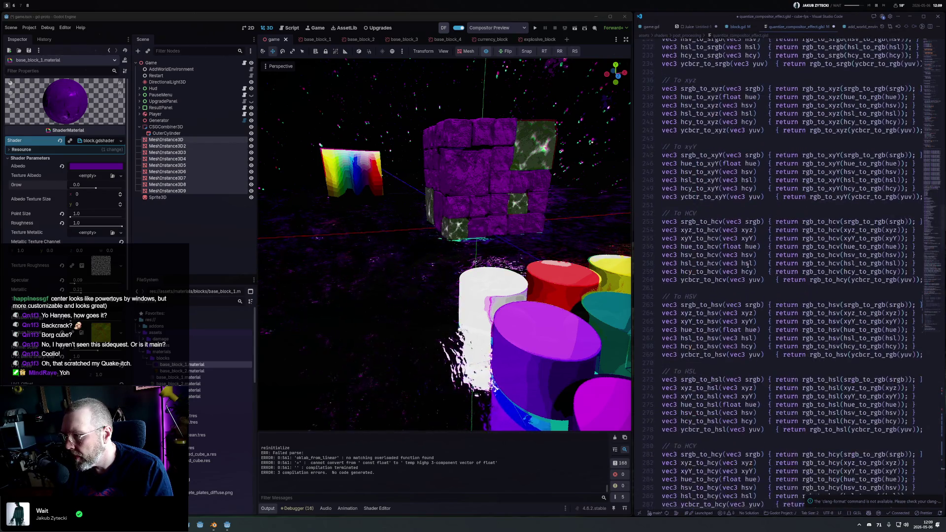
pyautogui.scroll(-3, 746, 266)
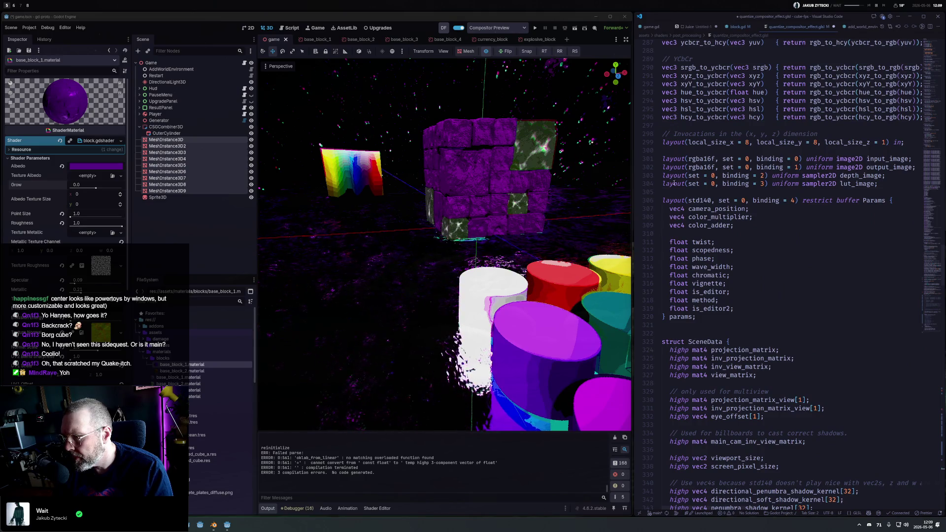
pyautogui.hotkey('ctrl', 'z')
pyautogui.hotkey('ctrl', 'z')
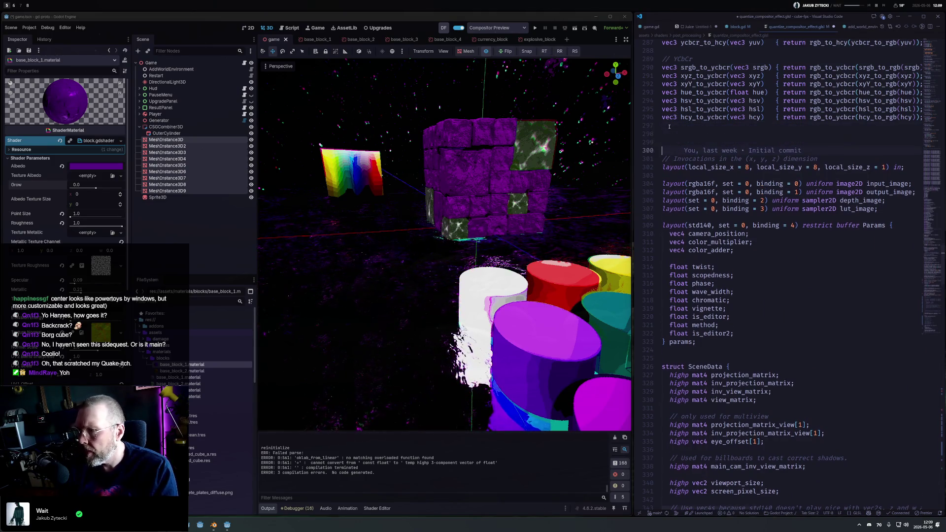
# Head them with a // OKLab comment and save the shader
pyautogui.press('Up')
pyautogui.press('Up')
pyautogui.press('Up')
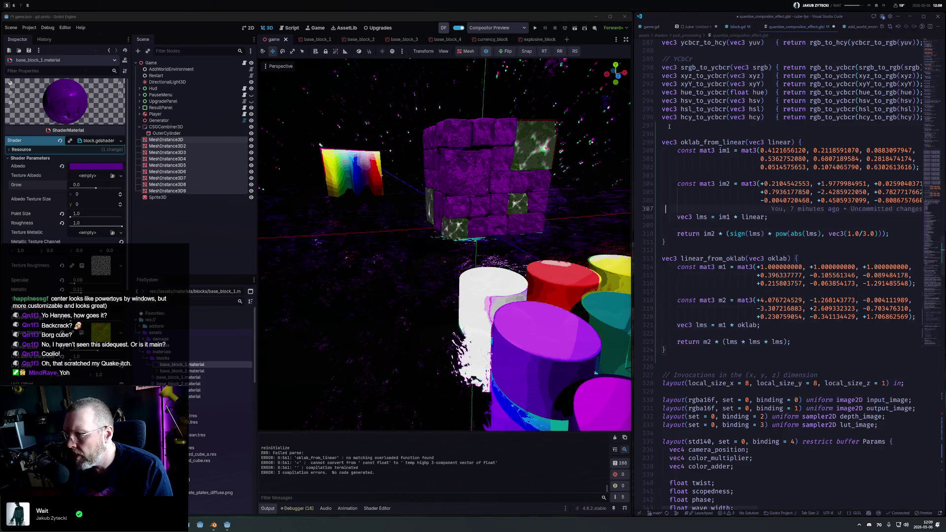
pyautogui.write('// OKLab')
pyautogui.hotkey('ctrl', 's')
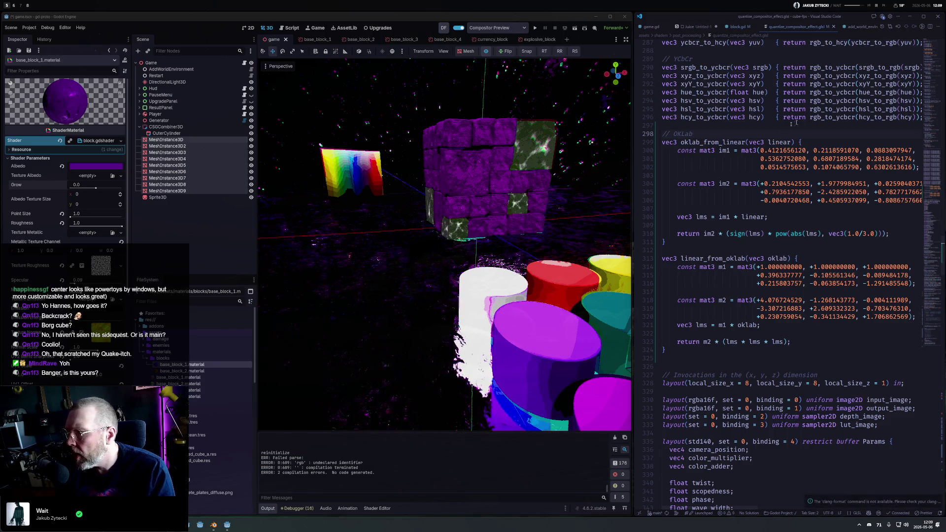
pyautogui.scroll(-20, 935, 299)
pyautogui.scroll(-20, 935, 299)
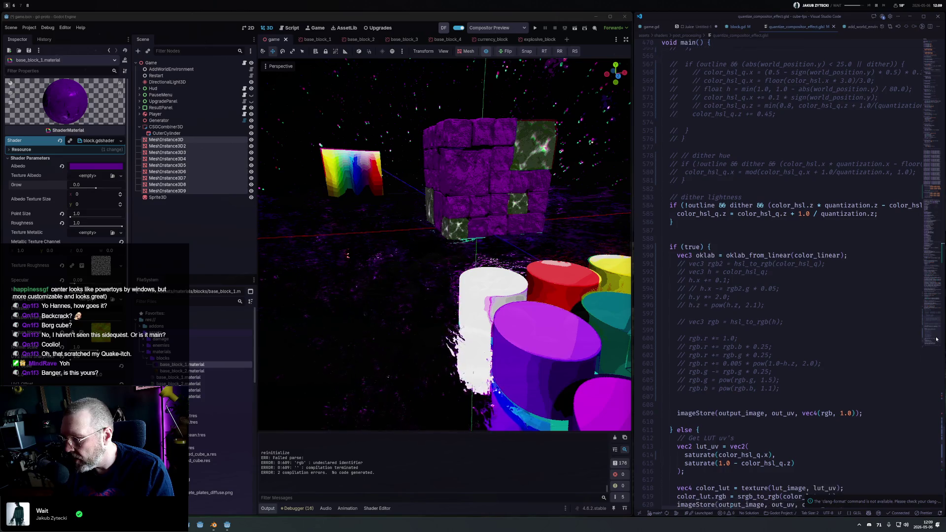
# Add vec3 rgb = linear_from_oklab(oklab); below the oklab assignment and save
pyautogui.scroll(-3, 936, 339)
pyautogui.click(748, 168)
pyautogui.press('Down')
pyautogui.press('Down')
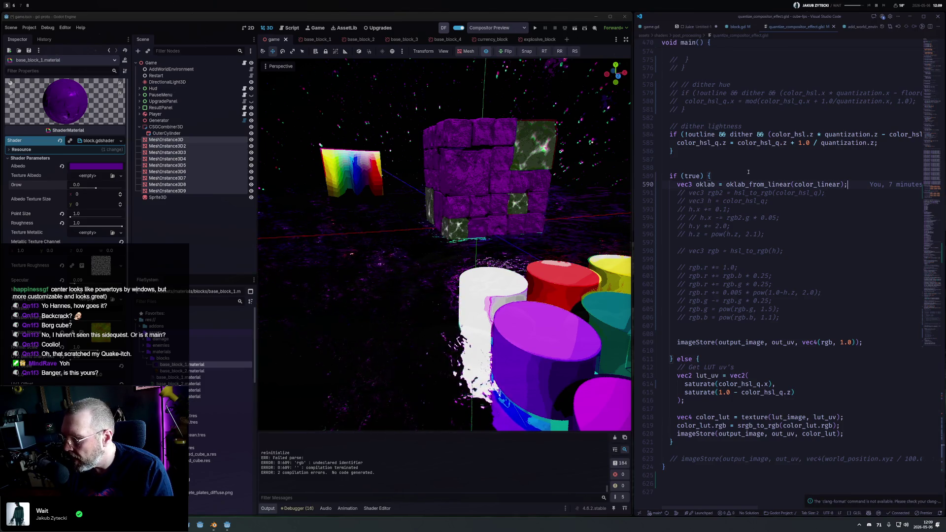
pyautogui.press('Return')
pyautogui.press('Return')
pyautogui.write('vec3 rgb = linear_to_srgb')
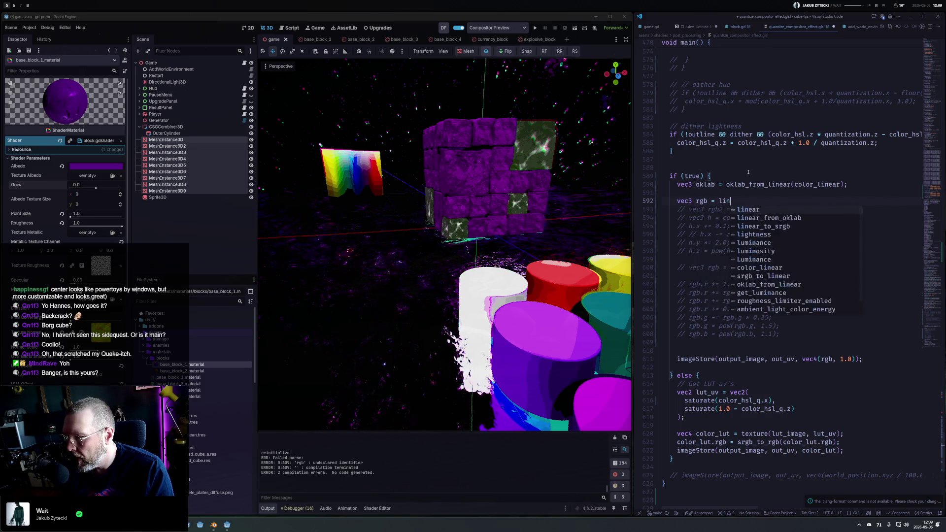
pyautogui.hotkey('ctrl', 'shift', 'Left')
pyautogui.write('ok')
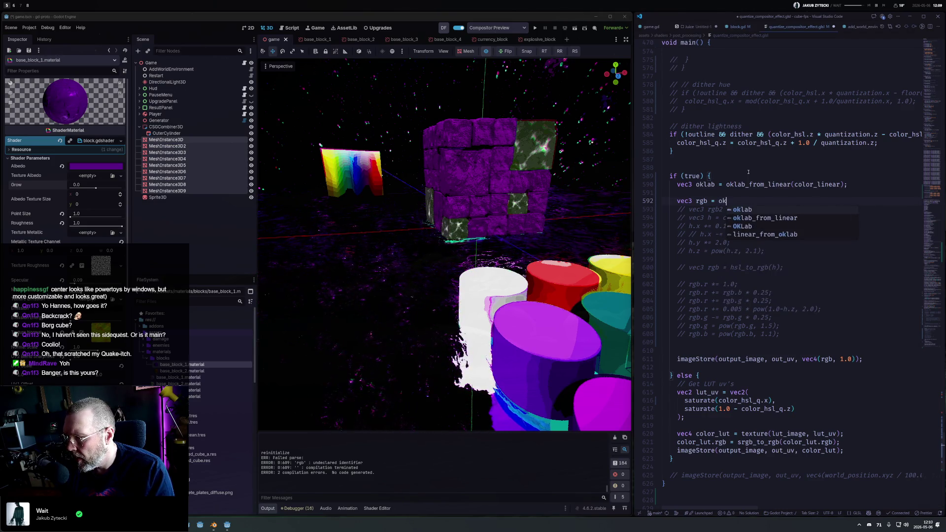
pyautogui.press('Down')
pyautogui.press('Down')
pyautogui.press('Down')
pyautogui.press('Return')
pyautogui.write('(oklab)')
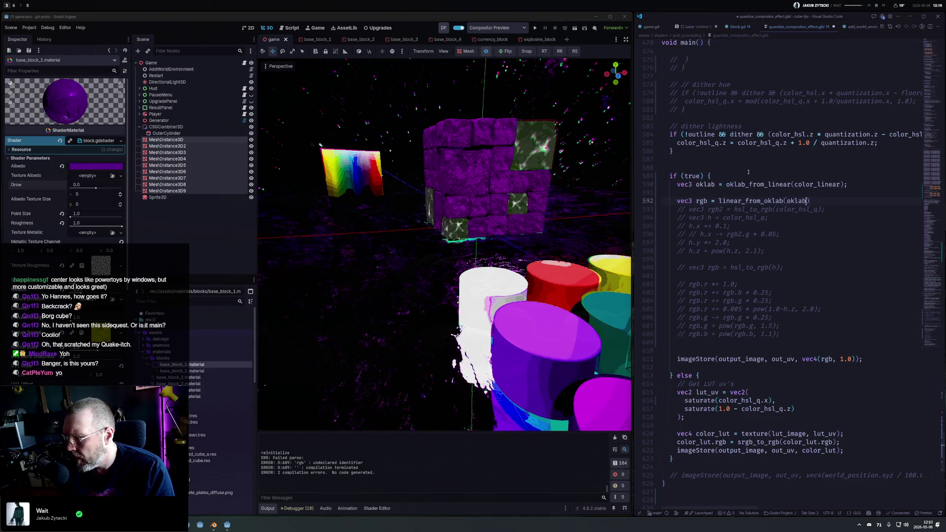
pyautogui.write(';')
pyautogui.hotkey('ctrl', 's')
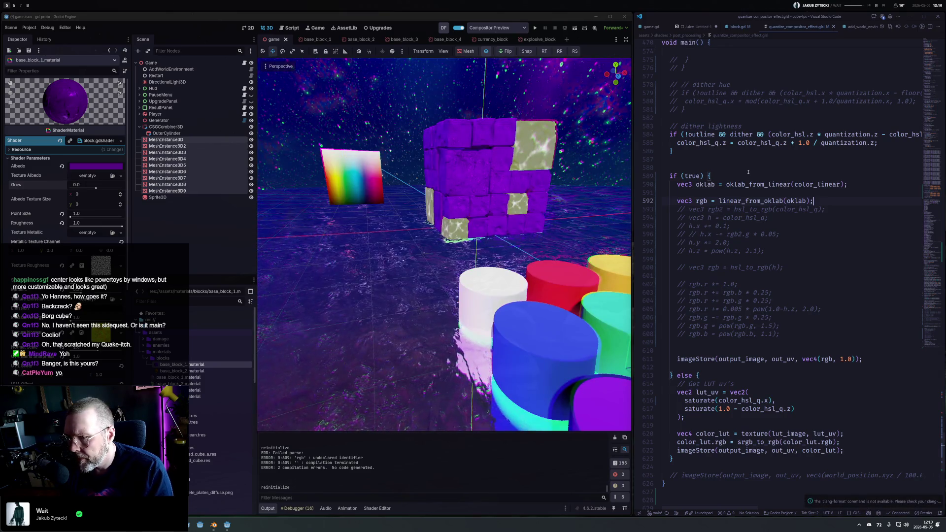
# Toggle Godot's compositor preview to compare, then open blank lines after the oklab line
pyautogui.click(487, 51)
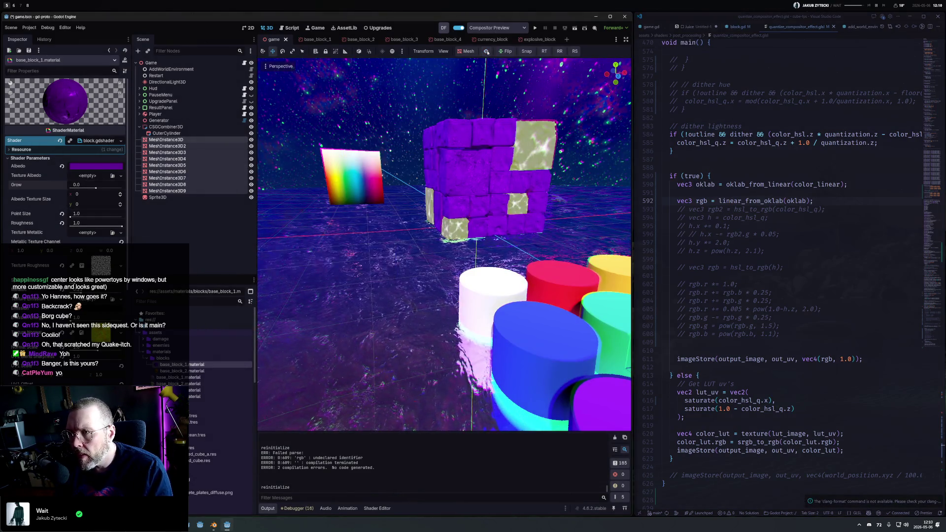
pyautogui.click(486, 51)
pyautogui.click(487, 51)
pyautogui.click(486, 51)
pyautogui.click(486, 52)
pyautogui.click(486, 51)
pyautogui.click(486, 52)
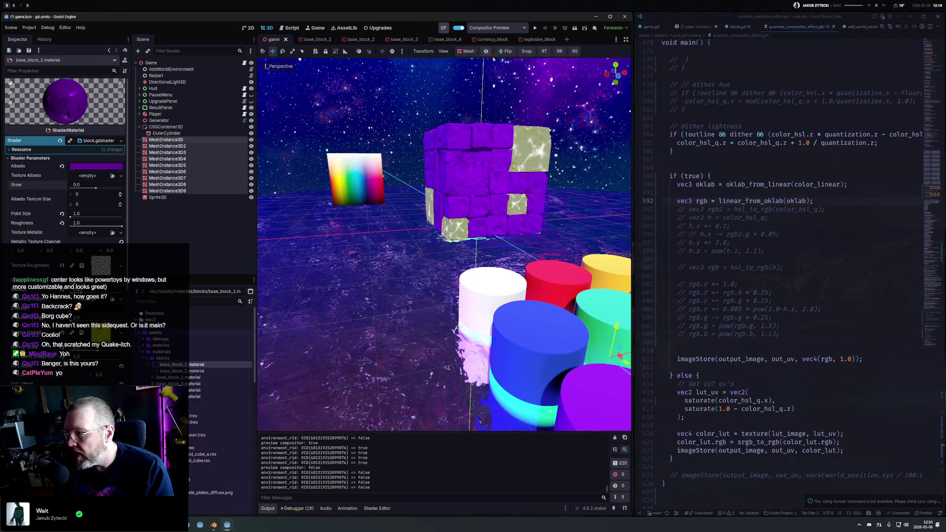
pyautogui.click(762, 192)
pyautogui.press('Return')
pyautogui.press('Return')
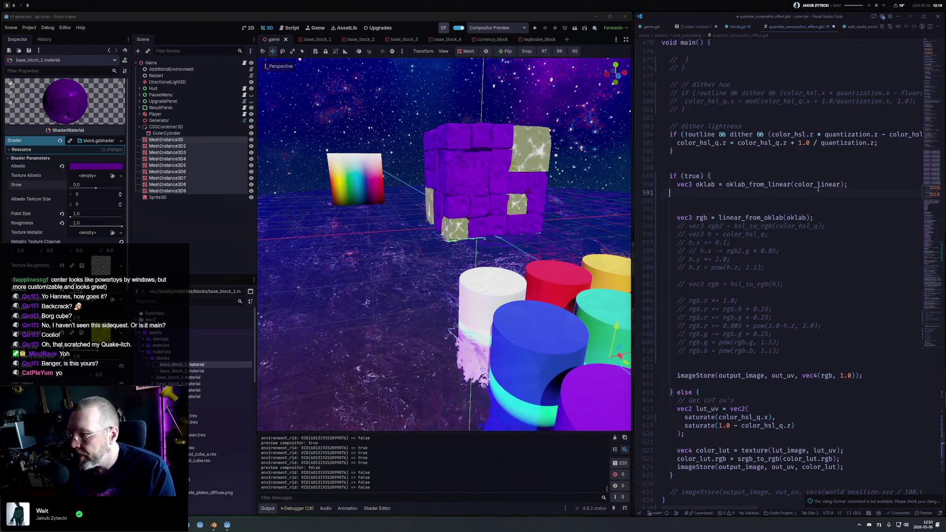
# Write oklab.x = floor(oklab.x*5.0)/5.0; to quantize the x channel
pyautogui.press('Return')
pyautogui.write('oklab.x')
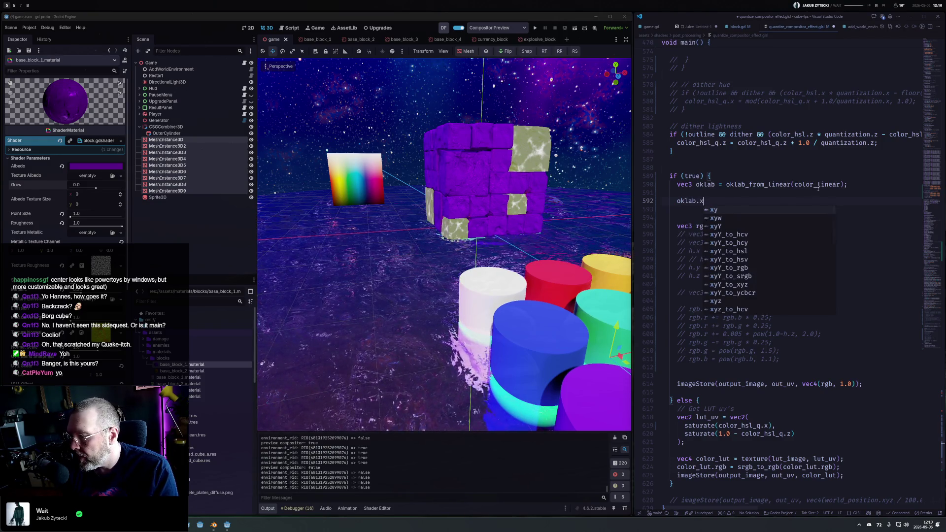
pyautogui.write(' =')
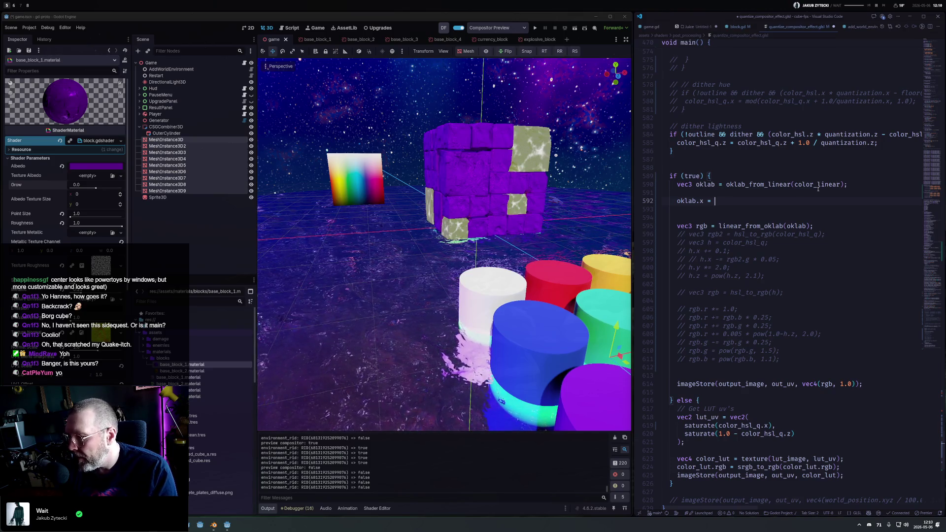
pyautogui.write('flo')
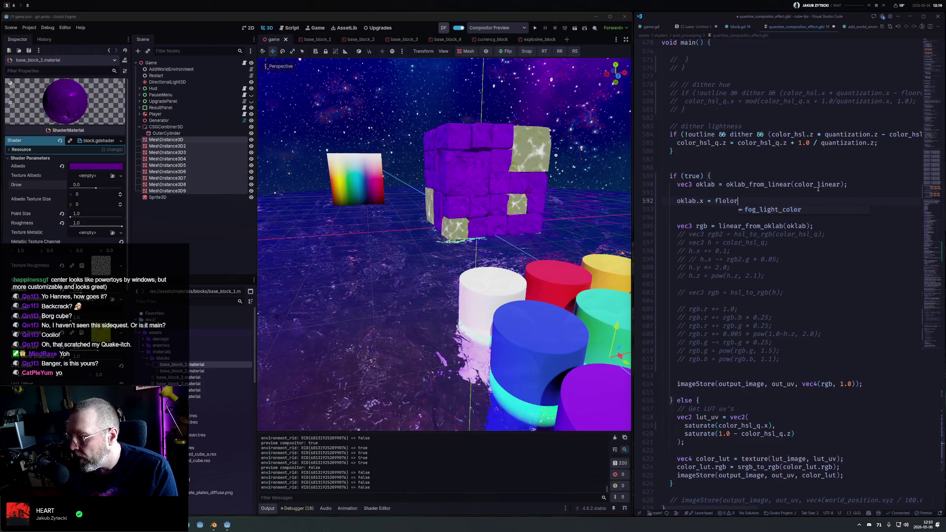
pyautogui.press('Down')
pyautogui.press('Return')
pyautogui.press('End')
pyautogui.press('Left')
pyautogui.write('oklab.x*0')
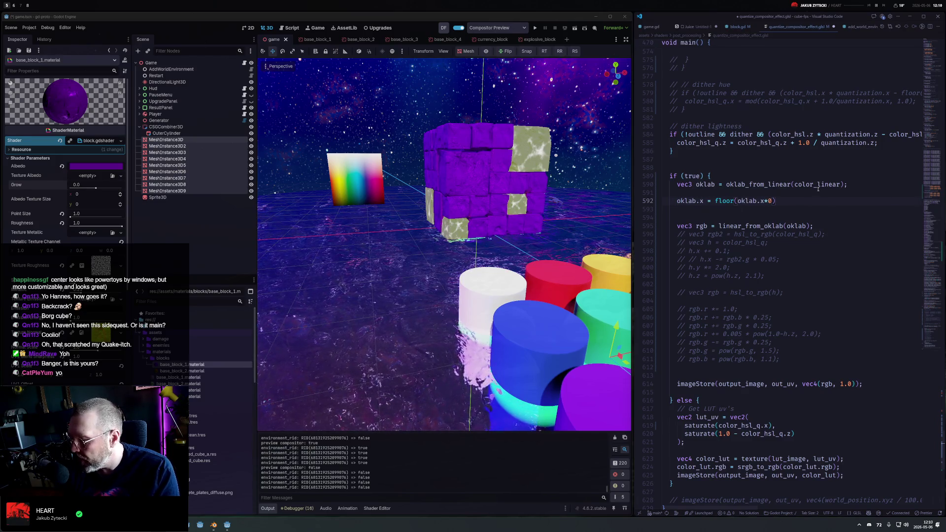
pyautogui.press('BackSpace')
pyautogui.write('5')
pyautogui.write('.0')
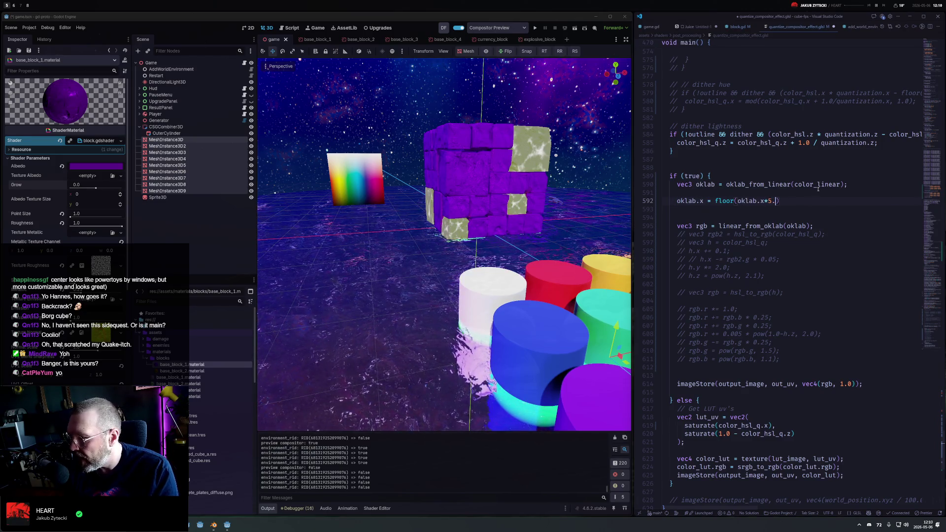
pyautogui.write(')/5.0;')
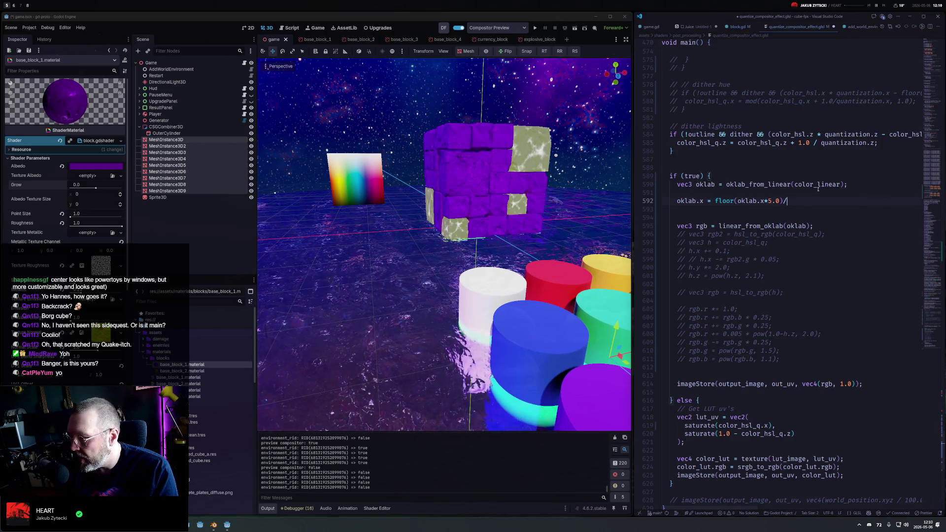
# Save the shader, briefly disabling the quantize line to compare results
pyautogui.hotkey('ctrl', 's')
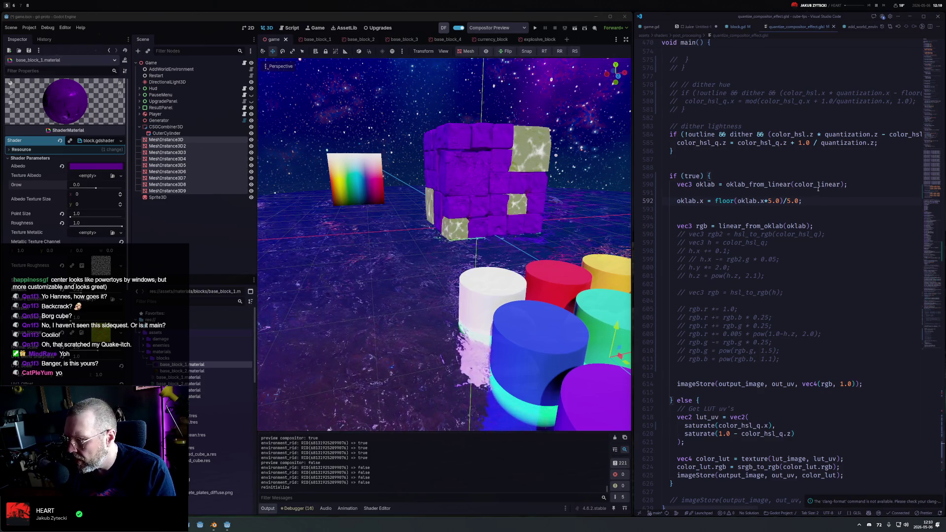
pyautogui.hotkey('ctrl', 's')
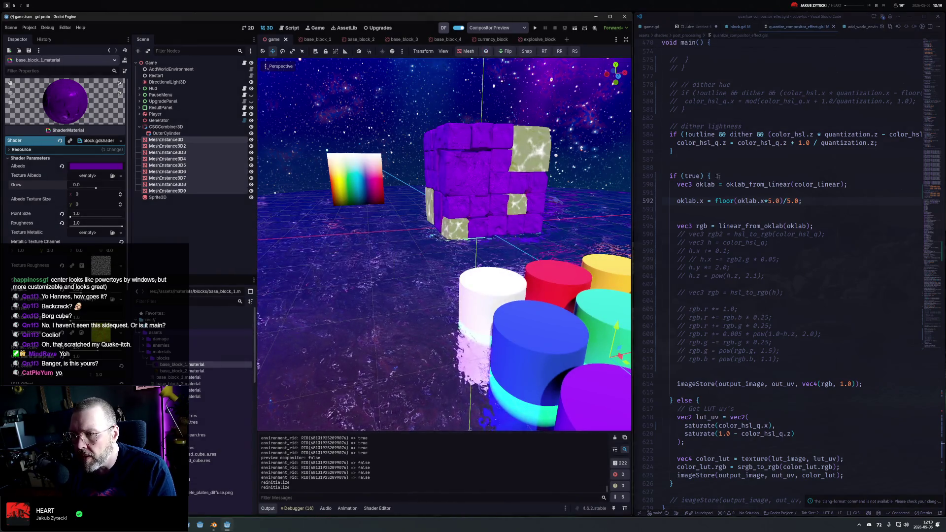
pyautogui.hotkey('ctrl', 's')
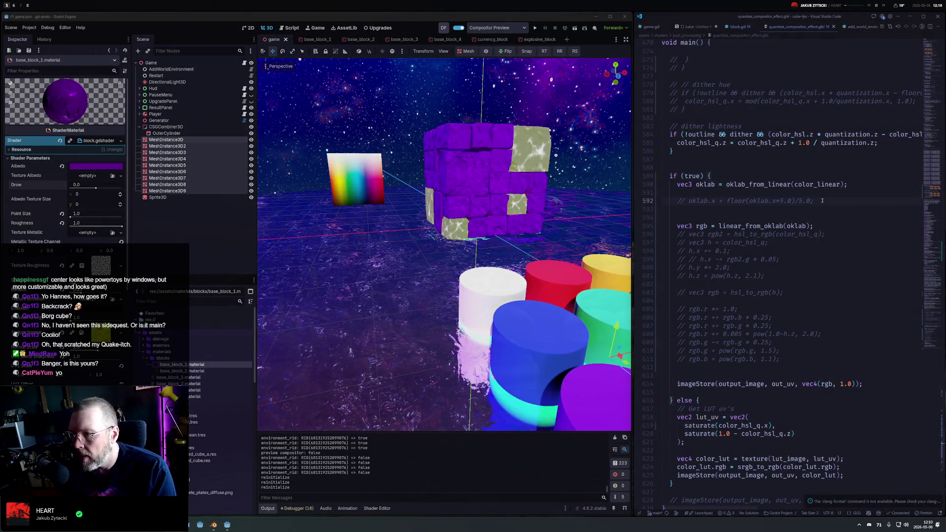
pyautogui.hotkey('ctrl', 's')
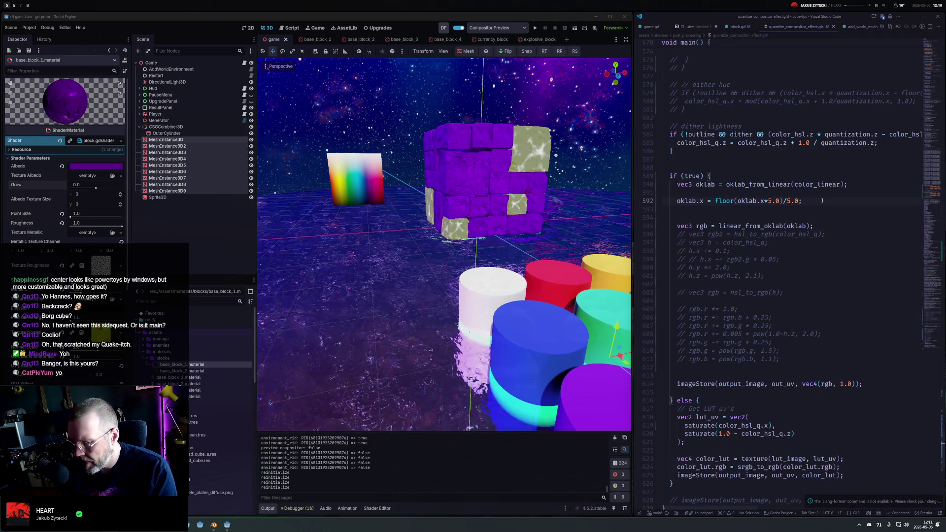
# Duplicate the quantize line twice and switch the copies to the y and z channels
pyautogui.press('Left')
pyautogui.press('Left')
pyautogui.press('Left')
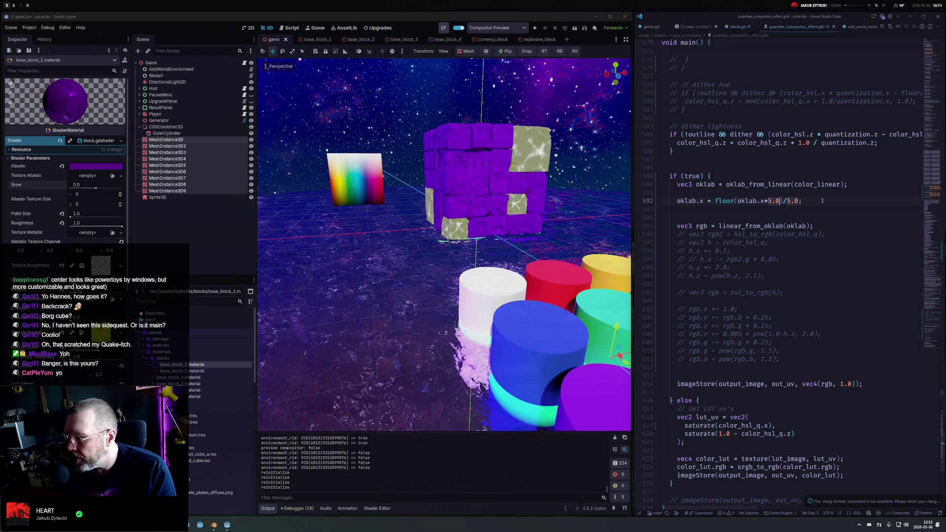
pyautogui.hotkey('shift', 'alt', 'Down')
pyautogui.hotkey('shift', 'alt', 'Down')
pyautogui.press('Up')
pyautogui.press('Home')
pyautogui.hotkey('ctrl', 'Right')
pyautogui.hotkey('ctrl', 'Right')
pyautogui.hotkey('shift', 'Left')
pyautogui.hotkey('ctrl', 'd')
pyautogui.write('y')
pyautogui.press('Escape')
pyautogui.press('Down')
pyautogui.hotkey('shift', 'Left')
pyautogui.write('z')
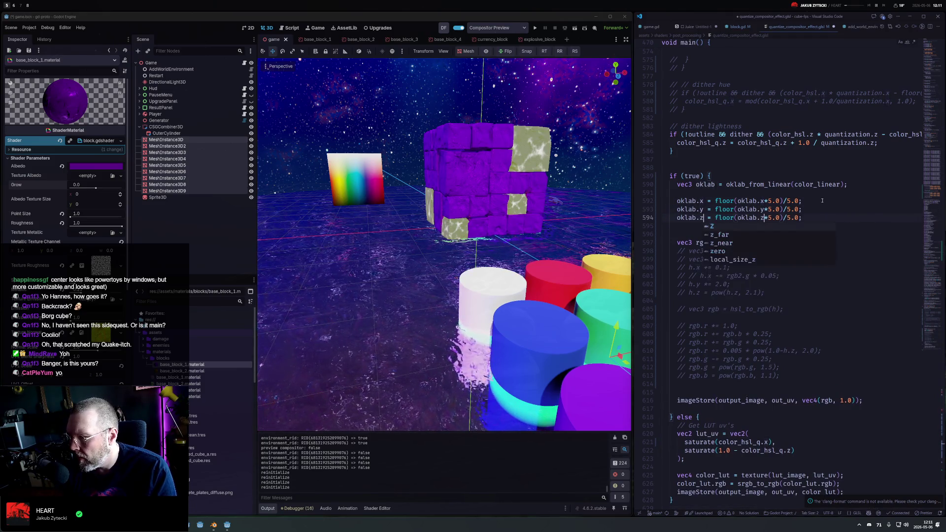
pyautogui.press('Escape')
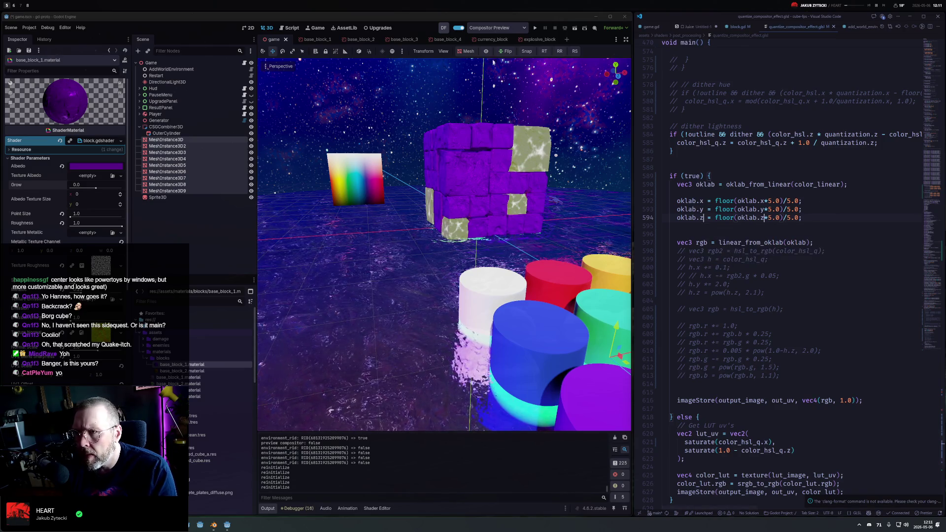
# Enable the compositor preview in Godot to view banded colours, orbiting the scene
pyautogui.click(486, 52)
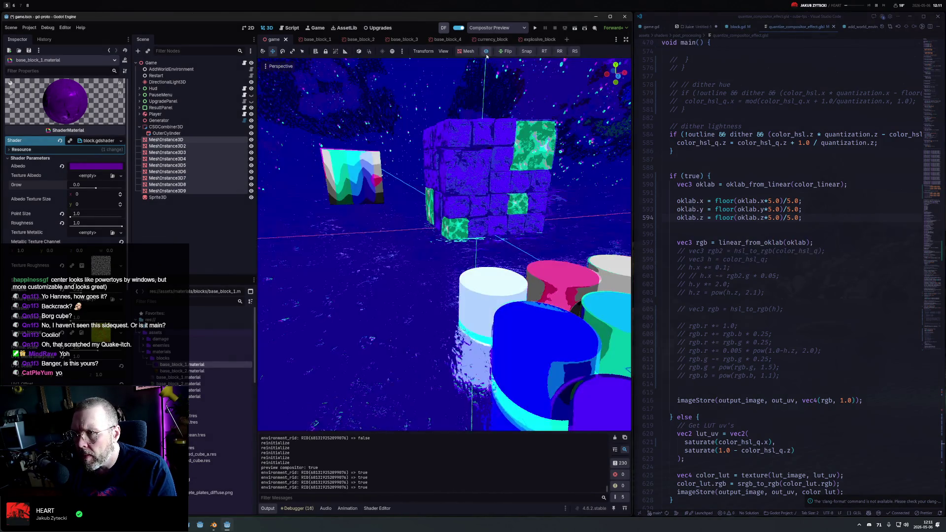
pyautogui.moveTo(522, 271)
pyautogui.mouseDown()
pyautogui.moveTo(506, 174)
pyautogui.moveTo(522, 220)
pyautogui.moveTo(555, 214)
pyautogui.mouseUp()
pyautogui.click(822, 204)
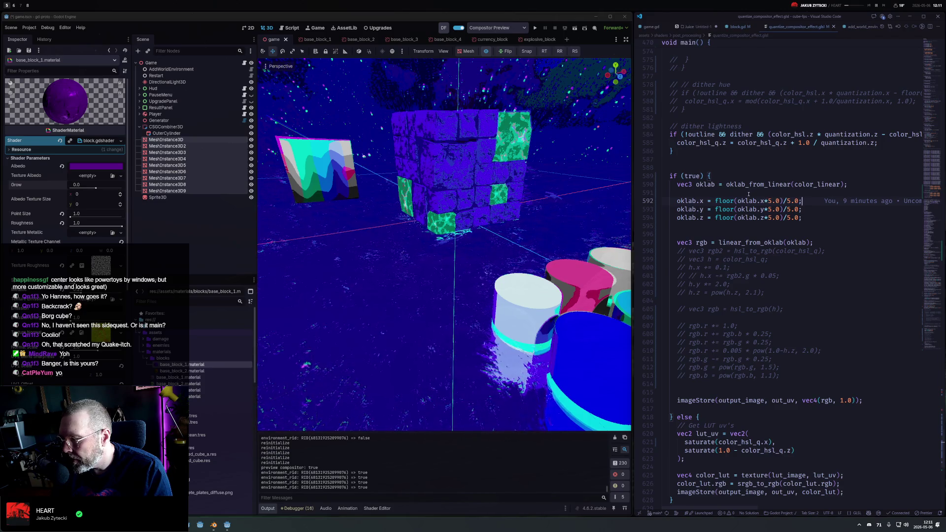
pyautogui.moveTo(760, 201); pyautogui.dragTo(766, 218)
# Declare vec3 q = vec3(7, 7, 7); above the oklab line
pyautogui.press('Escape')
pyautogui.press('Up')
pyautogui.write('vec3 q =')
pyautogui.hotkey('alt', 'Up')
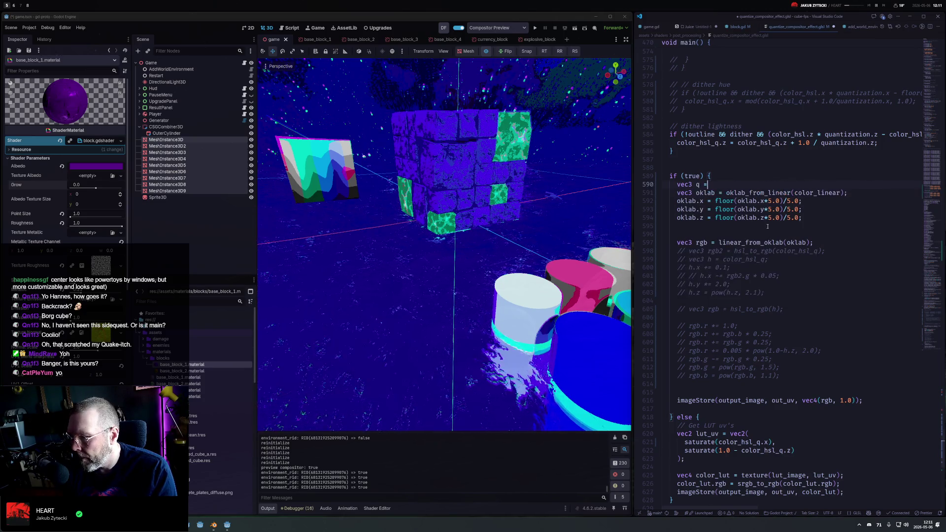
pyautogui.write('vec3(5,')
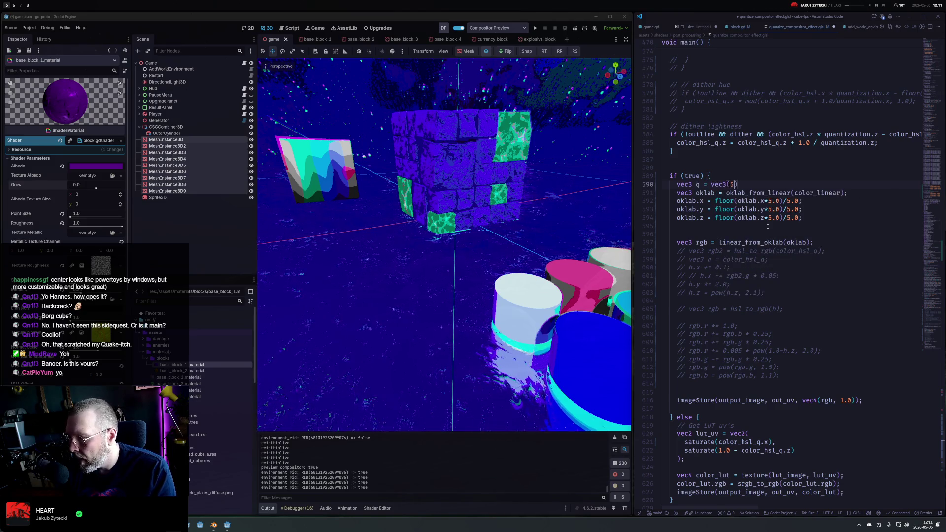
pyautogui.press('BackSpace')
pyautogui.press('BackSpace')
pyautogui.write('7, ')
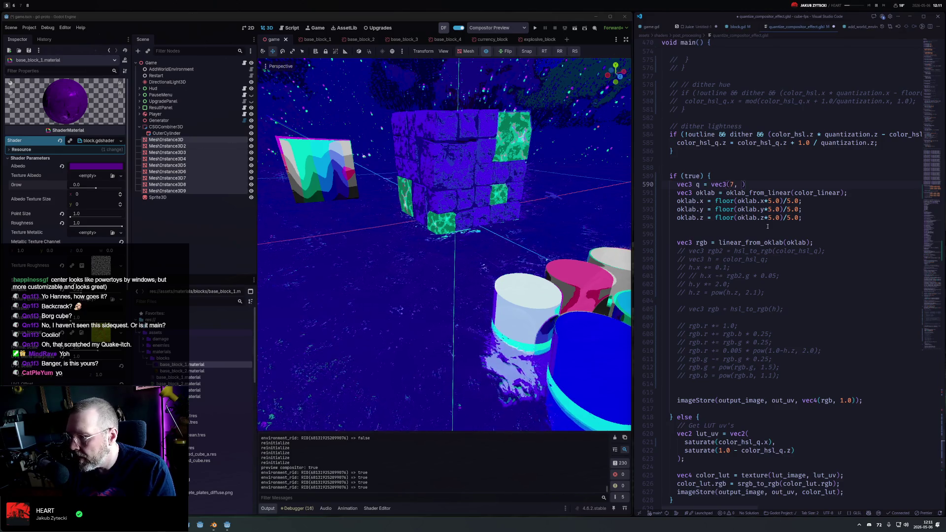
pyautogui.write('7, 7);')
# Replace the 5.0 multipliers on all three lines with q.x, q.y and q.z
pyautogui.press('Down')
pyautogui.press('Down')
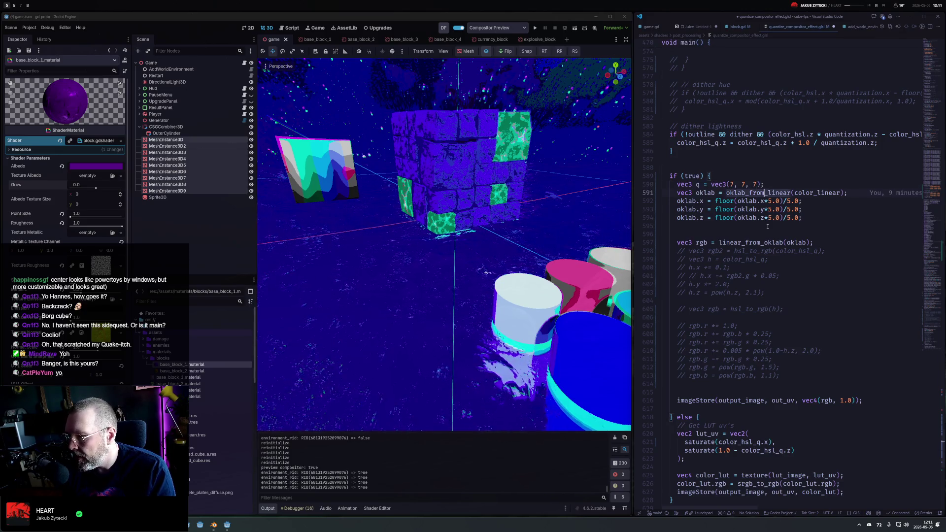
pyautogui.hotkey('ctrl', 'Left')
pyautogui.hotkey('ctrl', 'Left')
pyautogui.hotkey('ctrl', 'Left')
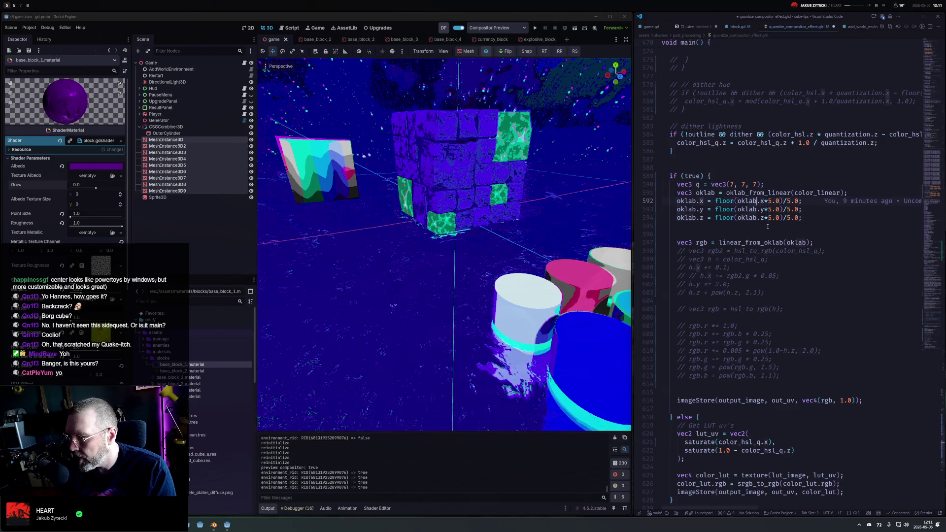
pyautogui.hotkey('ctrl', 'alt', 'Down')
pyautogui.hotkey('ctrl', 'alt', 'Down')
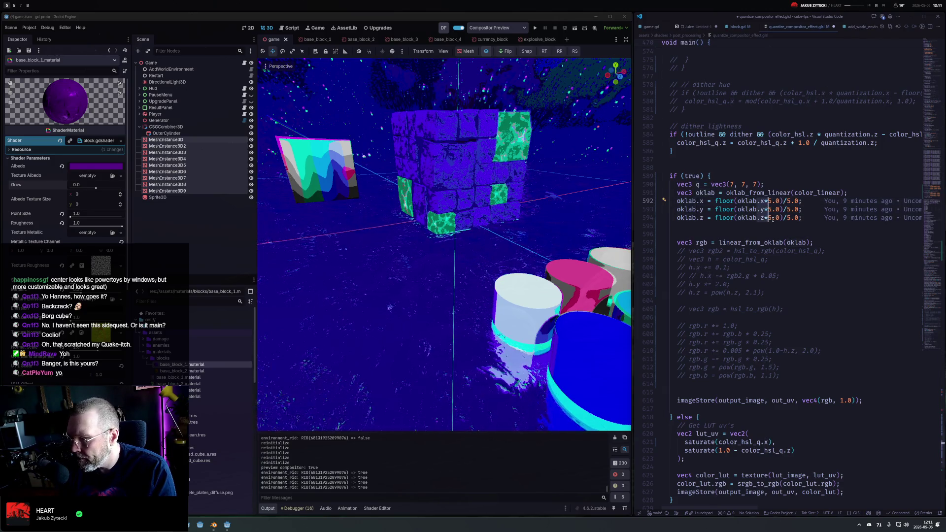
pyautogui.hotkey('shift', 'Right')
pyautogui.hotkey('shift', 'Right')
pyautogui.hotkey('shift', 'Right')
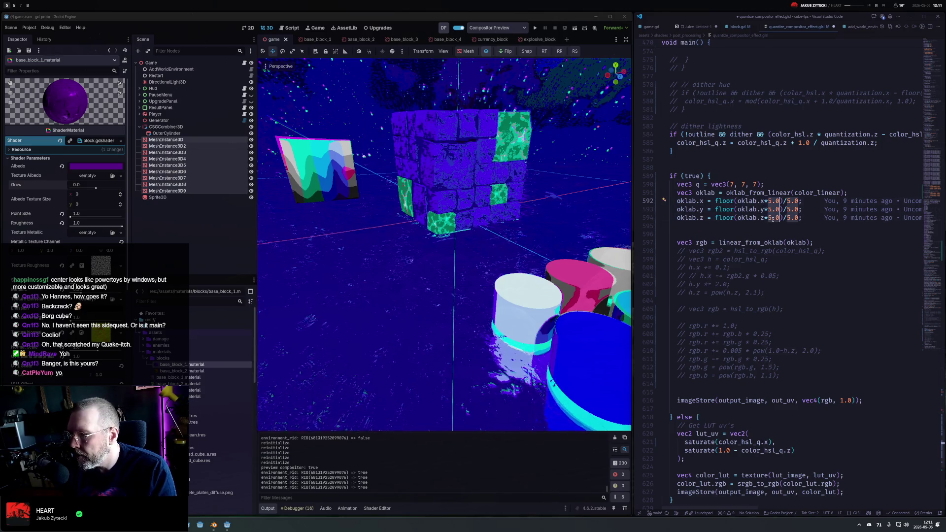
pyautogui.press('Escape')
pyautogui.press('Left')
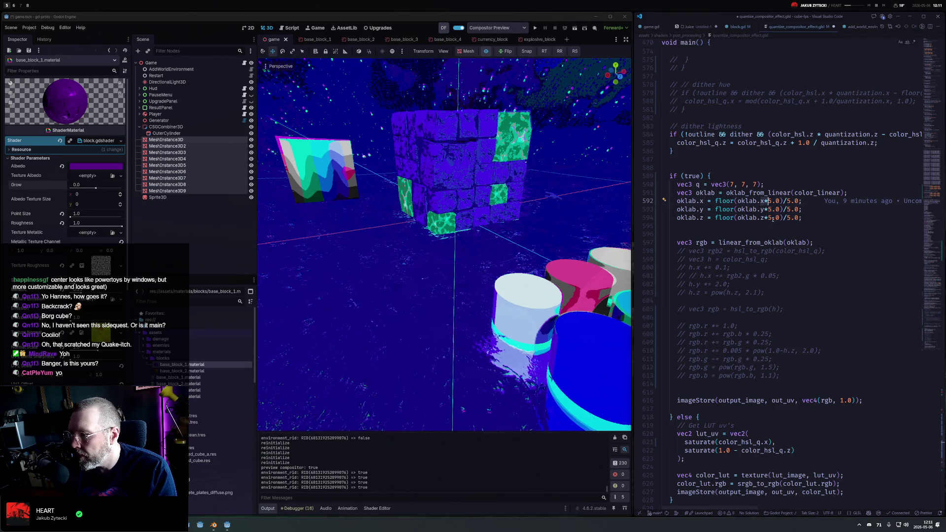
pyautogui.hotkey('ctrl', 'alt', 'Down')
pyautogui.hotkey('ctrl', 'alt', 'Down')
pyautogui.hotkey('shift', 'Right')
pyautogui.hotkey('shift', 'Right')
pyautogui.hotkey('shift', 'Right')
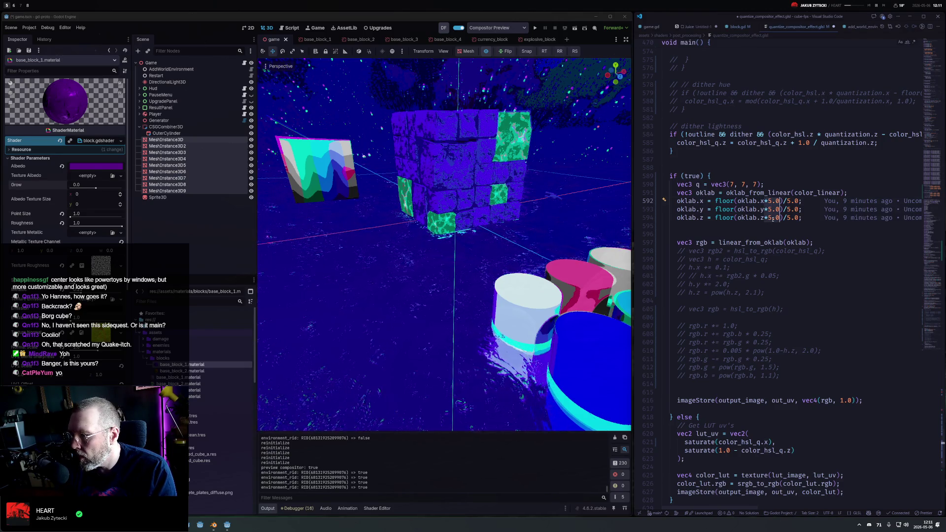
pyautogui.press('Left')
pyautogui.press('Left')
pyautogui.press('Left')
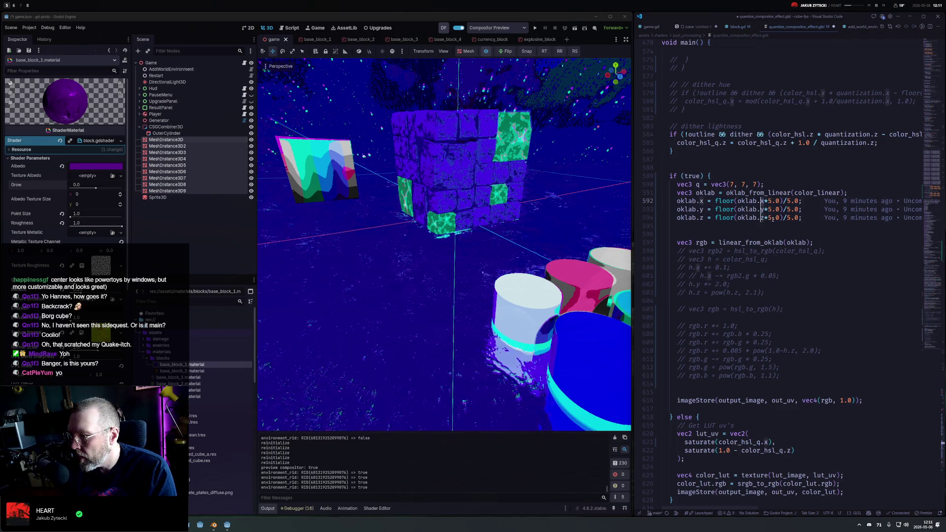
pyautogui.press('Right')
pyautogui.press('Right')
pyautogui.press('Right')
pyautogui.hotkey('shift', 'Right')
pyautogui.hotkey('shift', 'Right')
pyautogui.hotkey('shift', 'Right')
pyautogui.write('q.')
pyautogui.hotkey('ctrl', 'v')
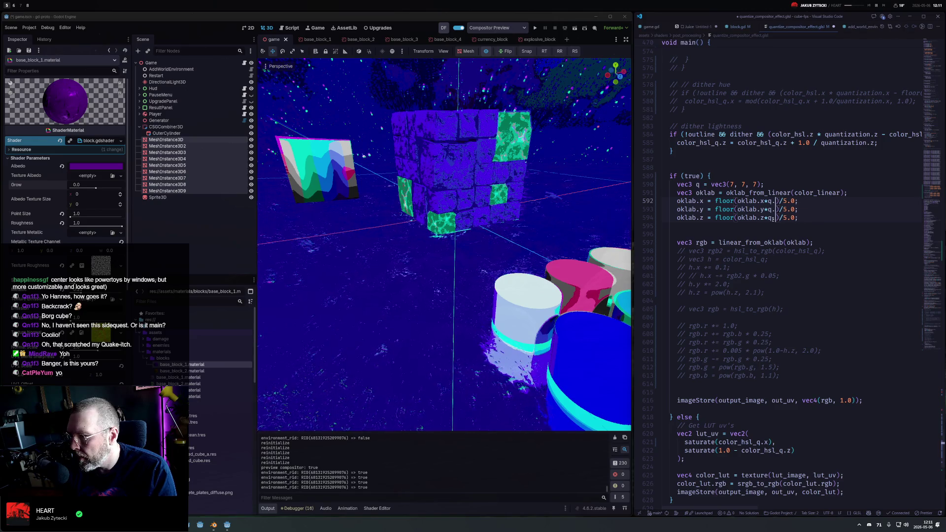
# Replace the 5.0 divisors with the matching q components and save
pyautogui.press('Left')
pyautogui.press('BackSpace')
pyautogui.press('Right')
pyautogui.press('Right')
pyautogui.press('Right')
pyautogui.hotkey('shift', 'Right')
pyautogui.hotkey('shift', 'Right')
pyautogui.hotkey('shift', 'Right')
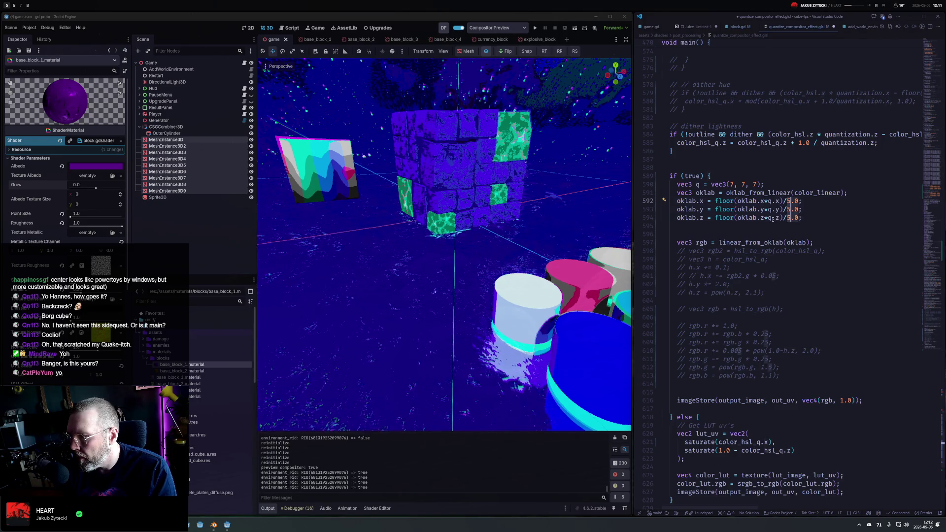
pyautogui.write('q.')
pyautogui.write('.x .y .z')
pyautogui.press('Left')
pyautogui.press('BackSpace')
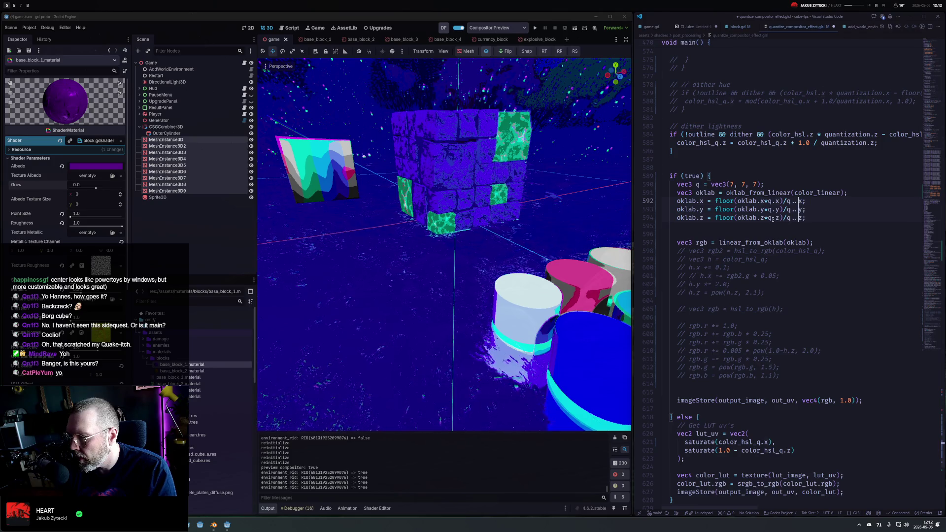
pyautogui.hotkey('ctrl', 's')
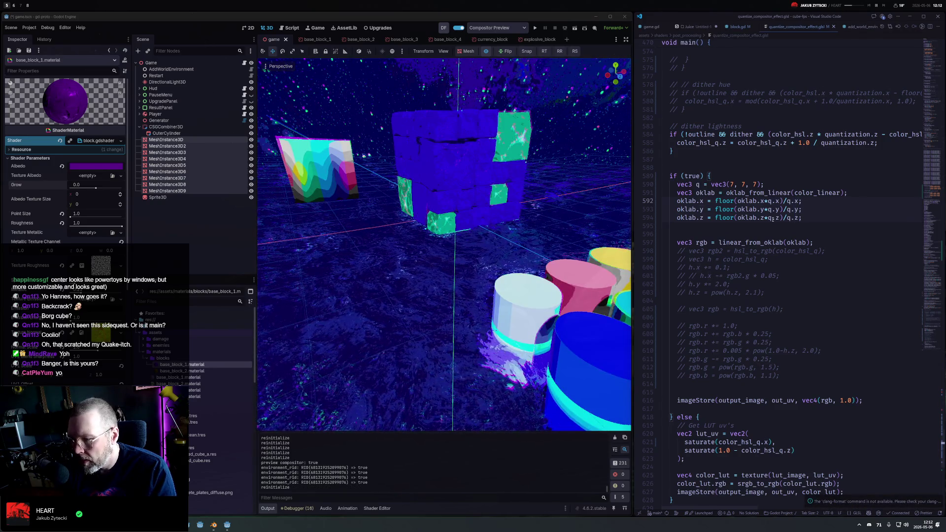
# Change the q step values to 10 and save the shader
pyautogui.doubleClick(754, 184)
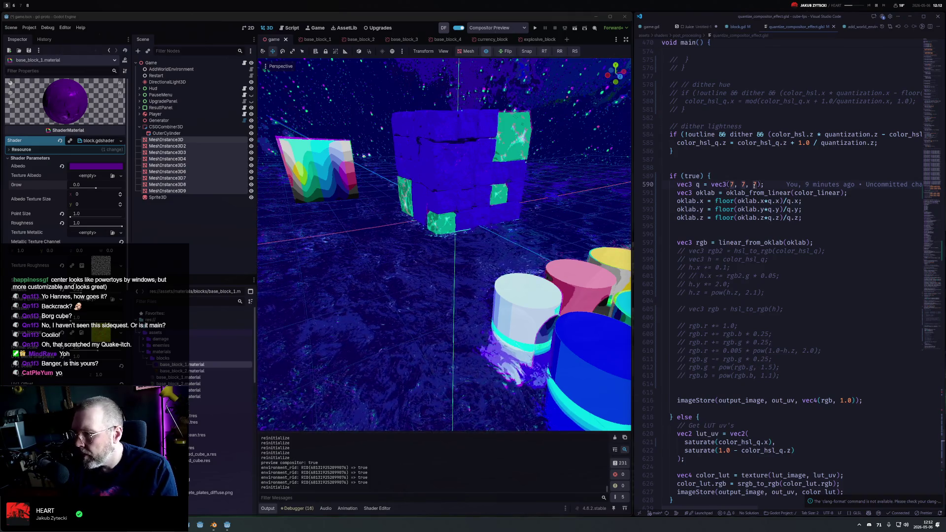
pyautogui.write('10')
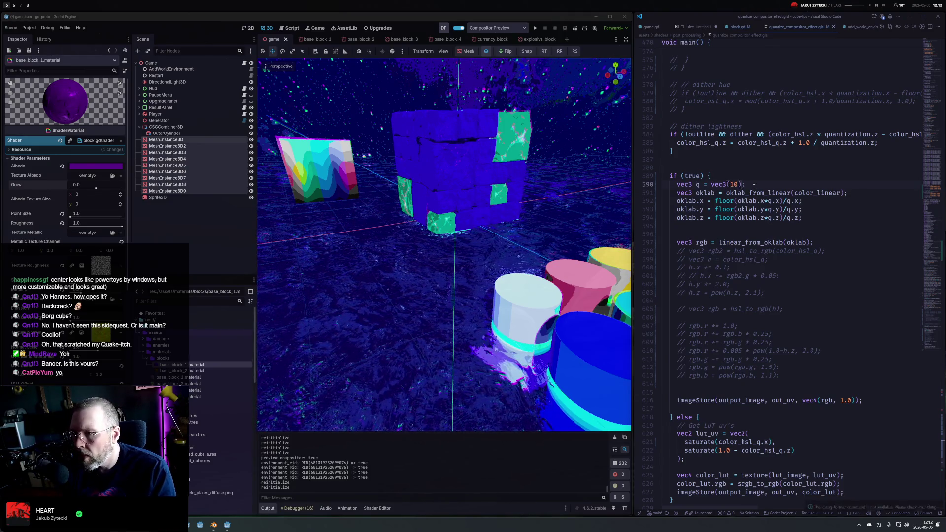
pyautogui.hotkey('ctrl', 's')
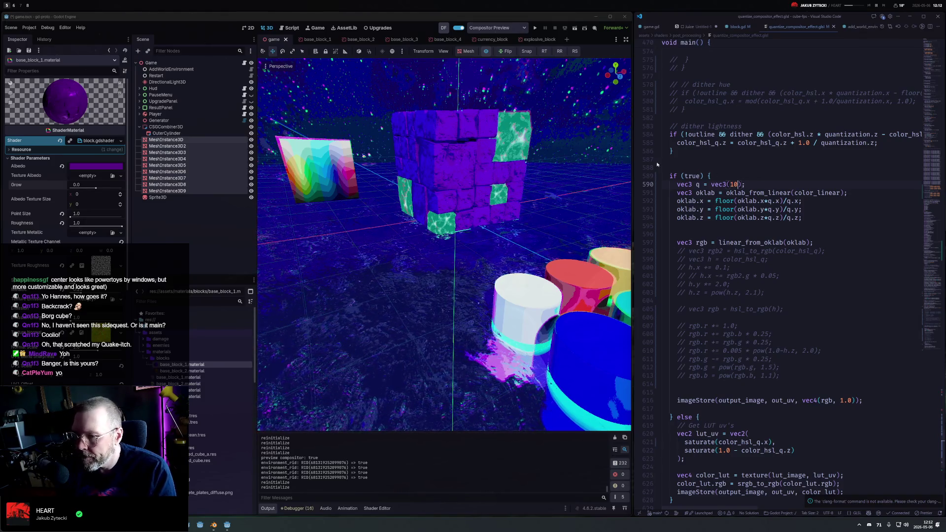
# Orbit closer to the cylinders and cube and toggle the quantize preview to compare
pyautogui.moveTo(493, 236)
pyautogui.mouseDown()
pyautogui.moveTo(609, 284)
pyautogui.moveTo(499, 196)
pyautogui.mouseUp()
pyautogui.scroll(-5, 518, 250)
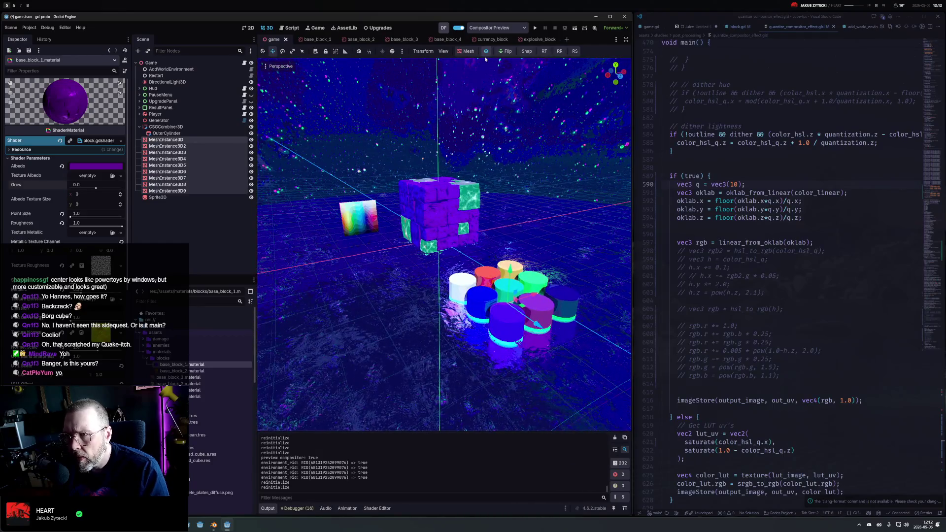
pyautogui.click(486, 52)
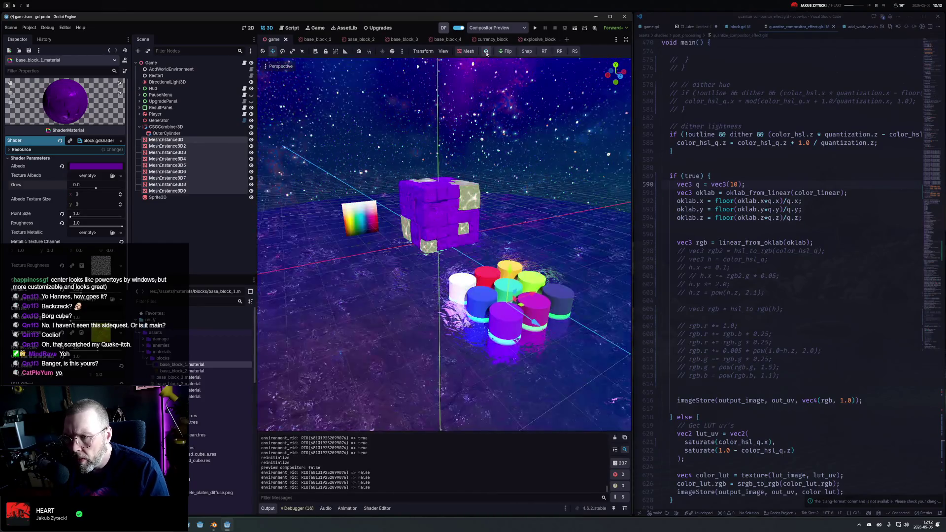
pyautogui.click(486, 52)
pyautogui.click(486, 51)
pyautogui.click(487, 52)
pyautogui.click(486, 52)
pyautogui.click(486, 52)
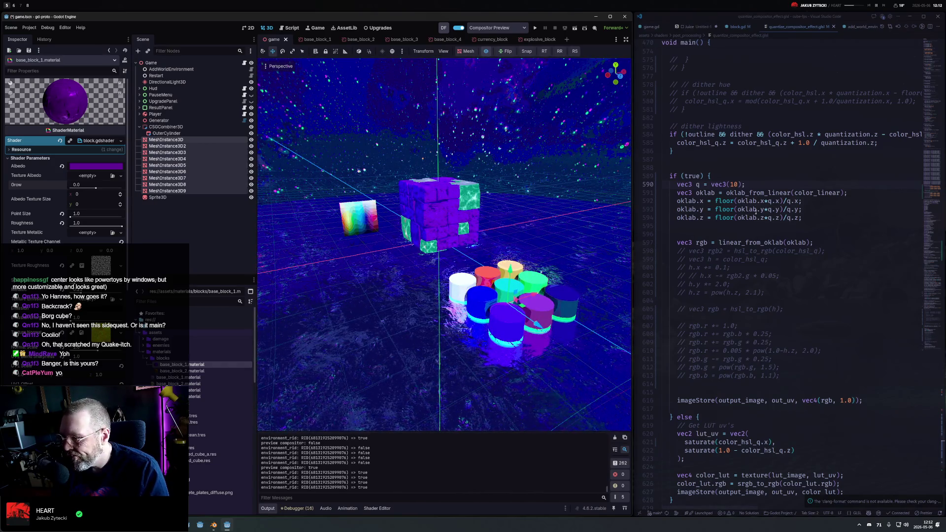
# Delete the extra blank line below the quantize lines and recheck the preview
pyautogui.click(723, 233)
pyautogui.press('BackSpace')
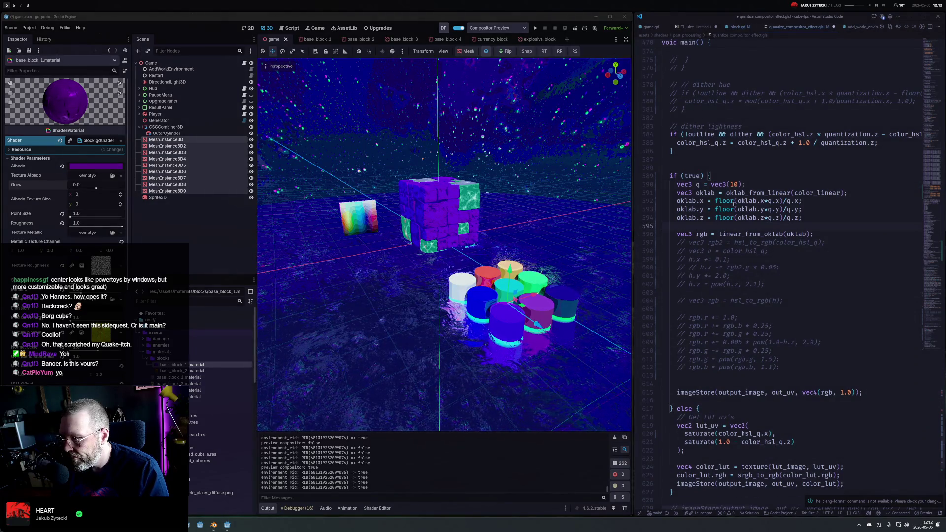
pyautogui.click(487, 51)
pyautogui.click(486, 52)
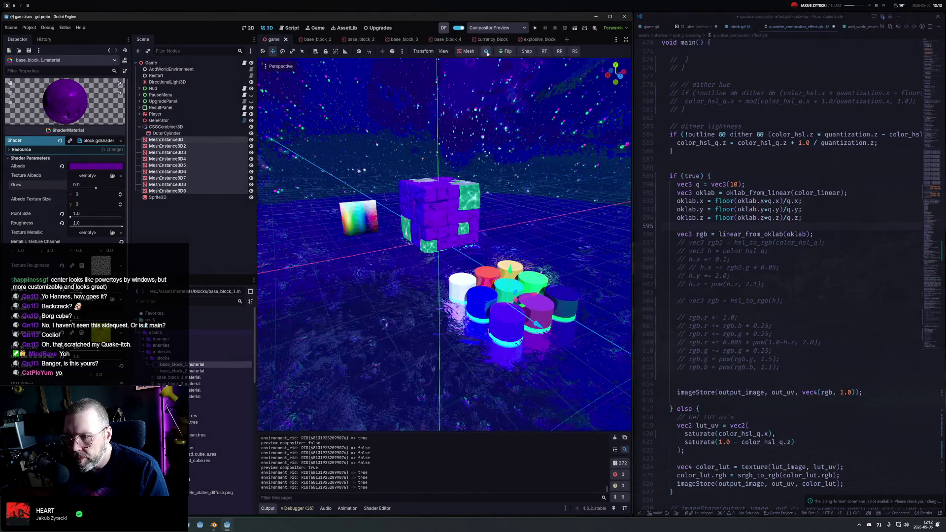
# Set q to vec3(4) and save for four quantization steps per channel
pyautogui.click(806, 209)
pyautogui.doubleClick(735, 184)
pyautogui.write('4')
pyautogui.hotkey('ctrl', 's')
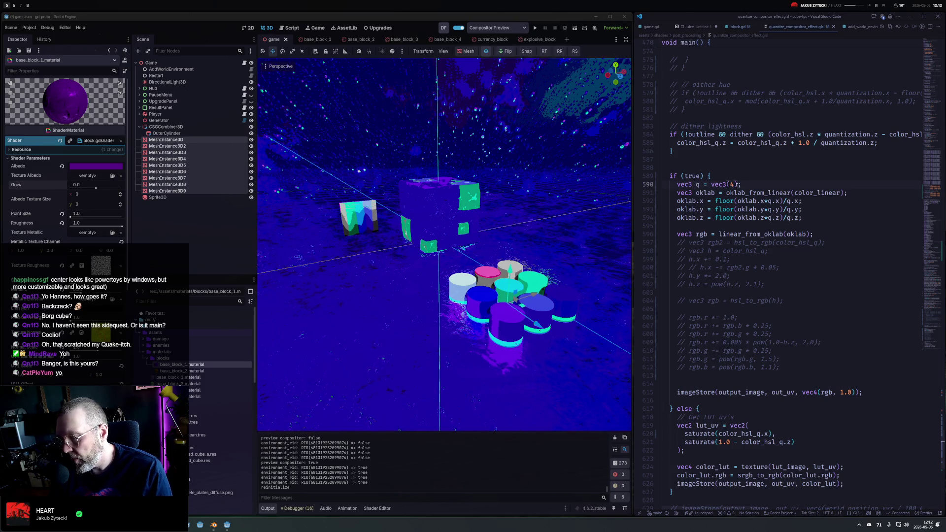
# Turn off View Grid in Godot's 3D preview display options
pyautogui.click(280, 66)
pyautogui.click(303, 226)
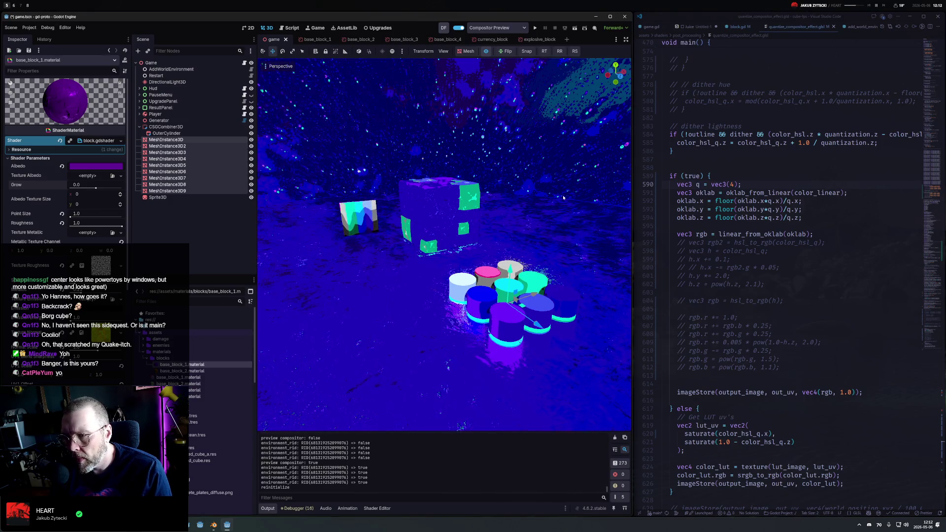
pyautogui.click(857, 192)
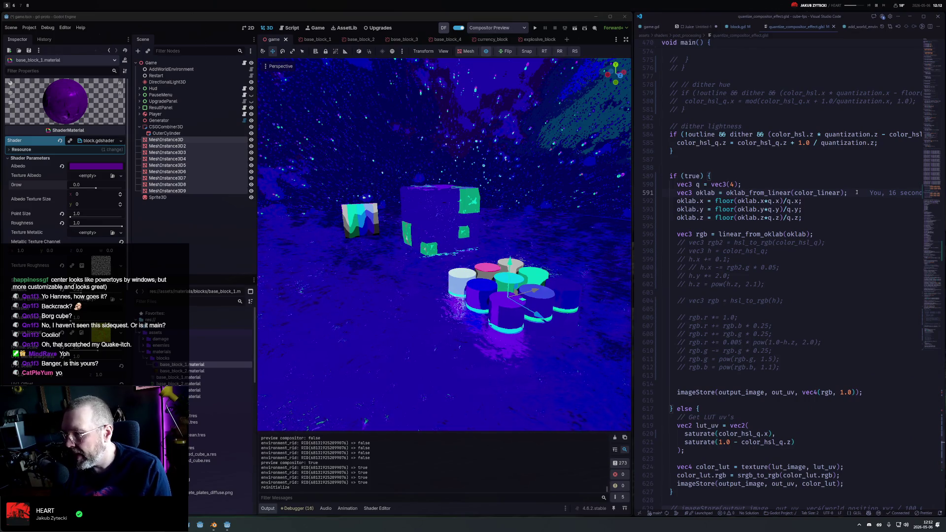
# Add 'vec3 c = color_linear;' below the q declaration and begin a 'c.r = pow(c.r)' line
pyautogui.press('Up')
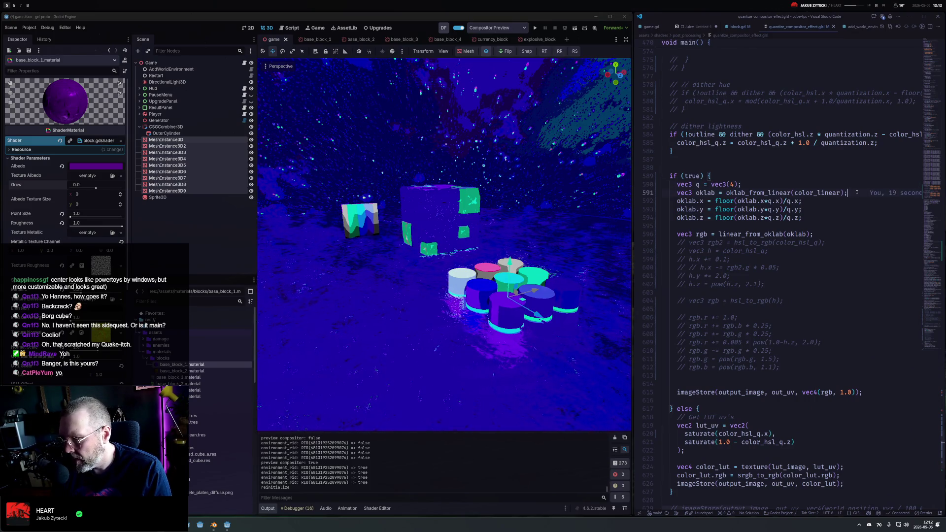
pyautogui.press('Return')
pyautogui.write('vec3')
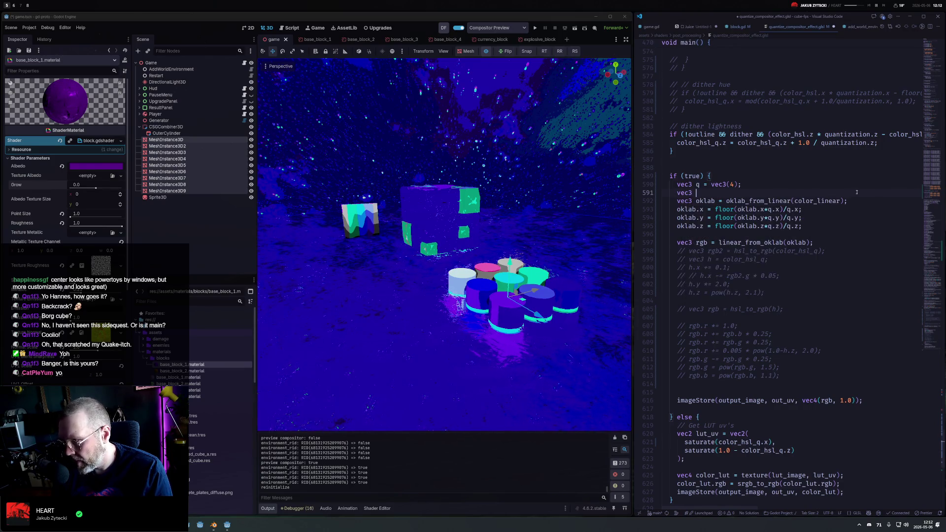
pyautogui.write(' c = ')
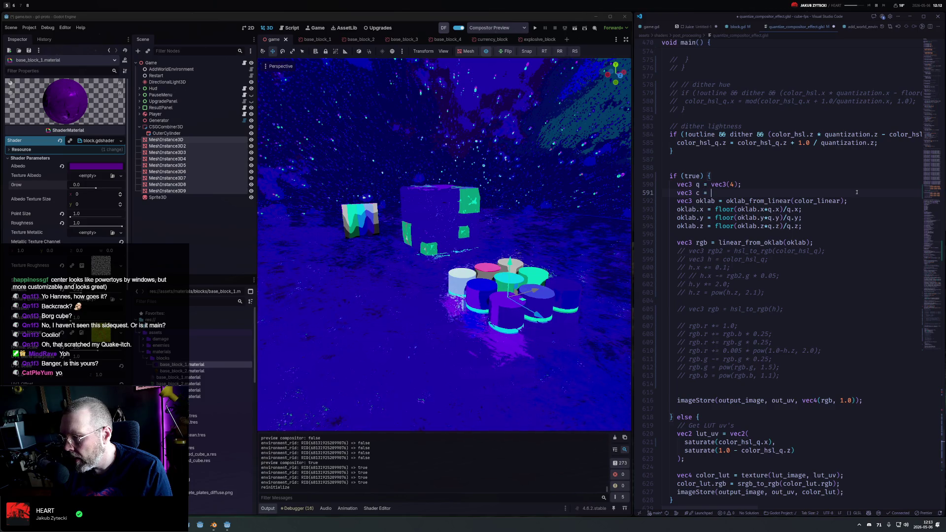
pyautogui.write('color_li')
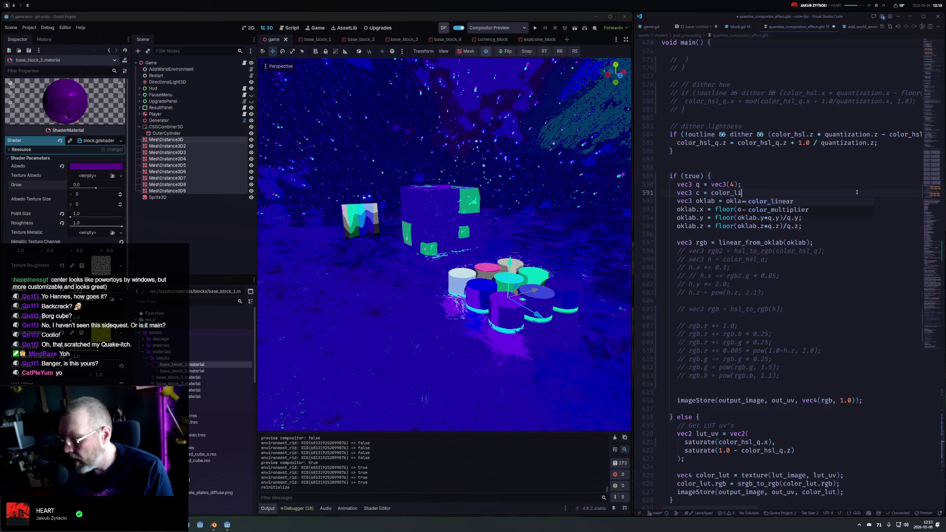
pyautogui.write('near;c);')
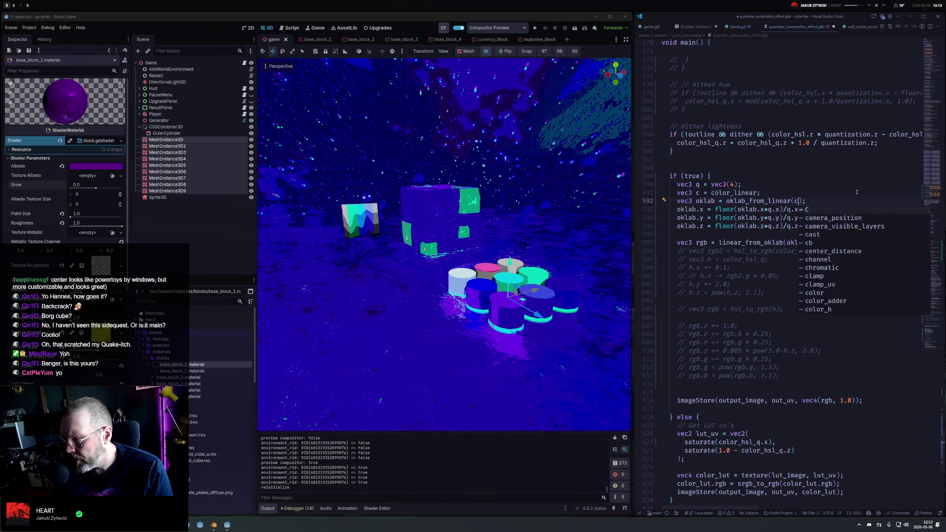
pyautogui.press('Return')
pyautogui.write('c.')
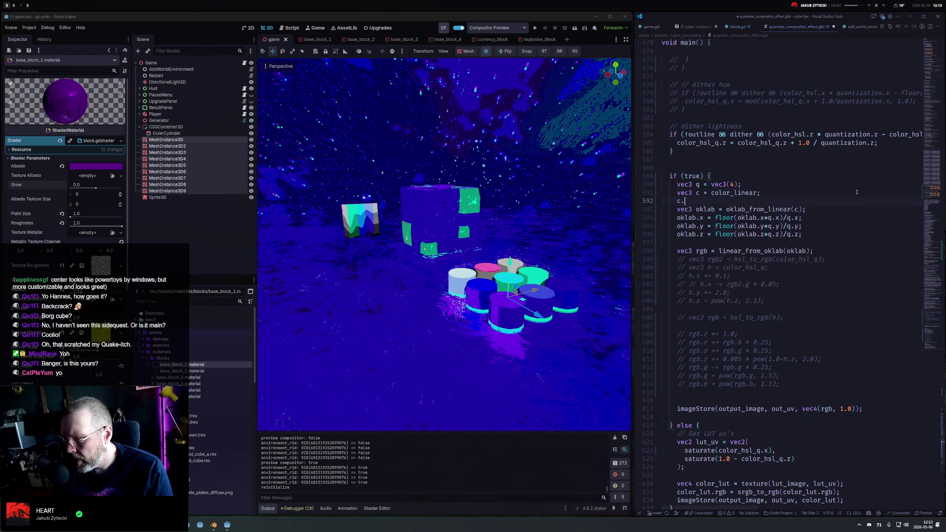
pyautogui.write('r = pow(c.r')
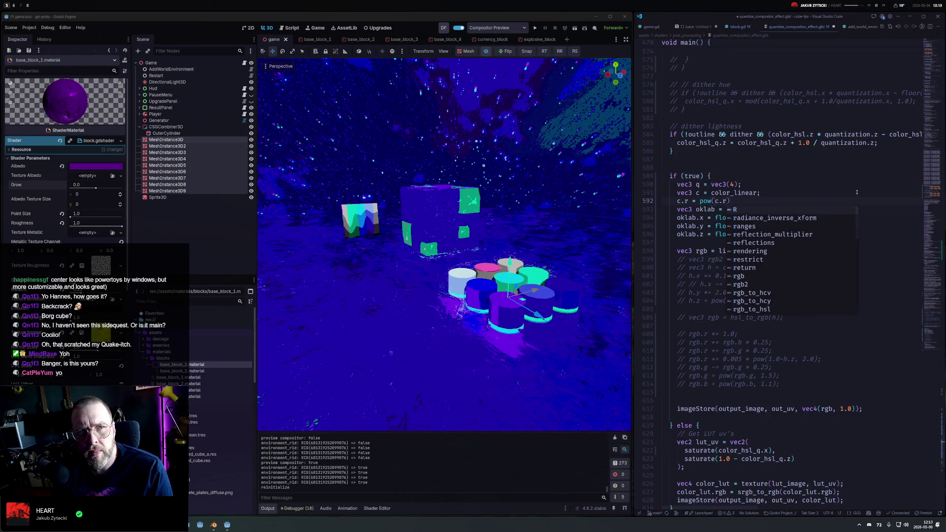
pyautogui.press('Escape')
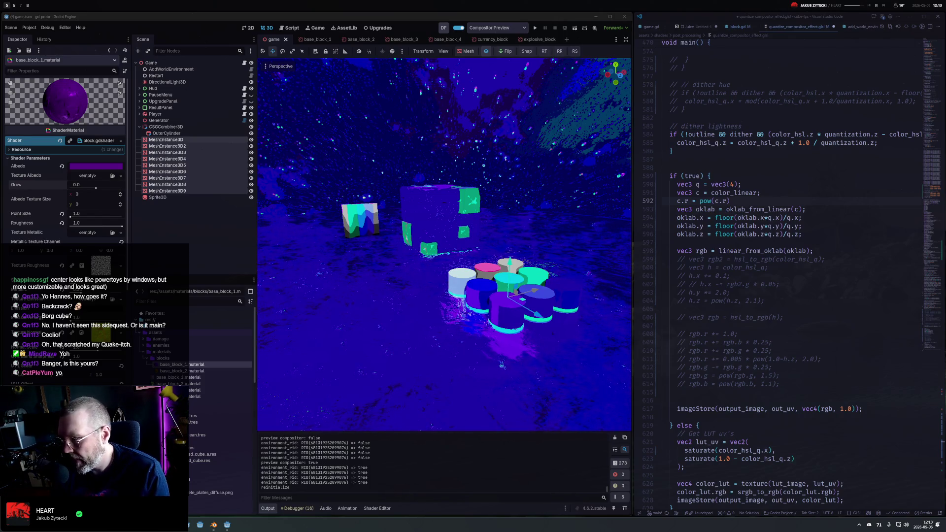
# Complete the red-channel curve as 'c.r = pow(c.r, 2.0);'
pyautogui.write(';')
pyautogui.press('Left')
pyautogui.press('Left')
pyautogui.write(', 2.0')
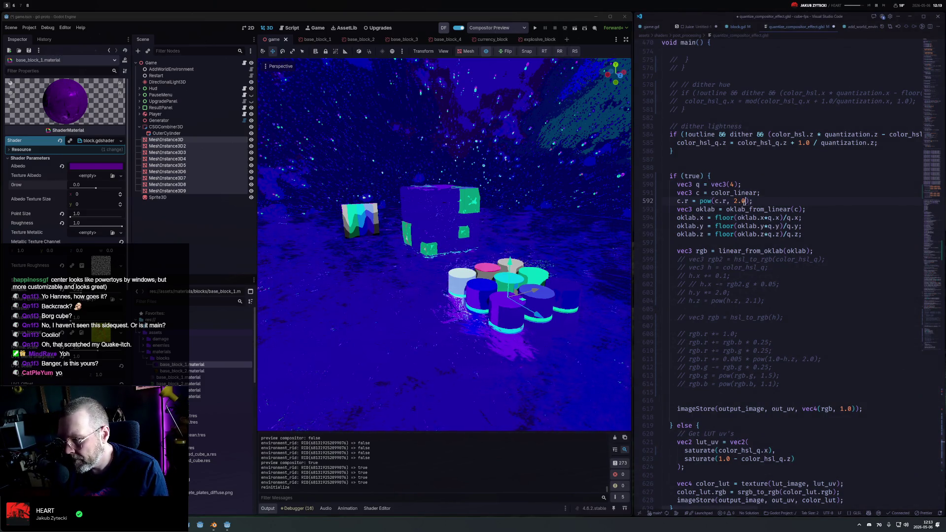
# Duplicate the red curve line into matching c.g and c.b pow lines
pyautogui.hotkey('shift', 'alt', 'Down')
pyautogui.hotkey('shift', 'alt', 'Down')
pyautogui.press('Up')
pyautogui.press('Home')
pyautogui.hotkey('ctrl', 'Right')
pyautogui.hotkey('ctrl', 'Right')
pyautogui.hotkey('ctrl', 'Right')
pyautogui.hotkey('ctrl', 'alt', 'Down')
pyautogui.hotkey('ctrl', 'Left')
pyautogui.hotkey('ctrl', 'Left')
pyautogui.hotkey('ctrl', 'Left')
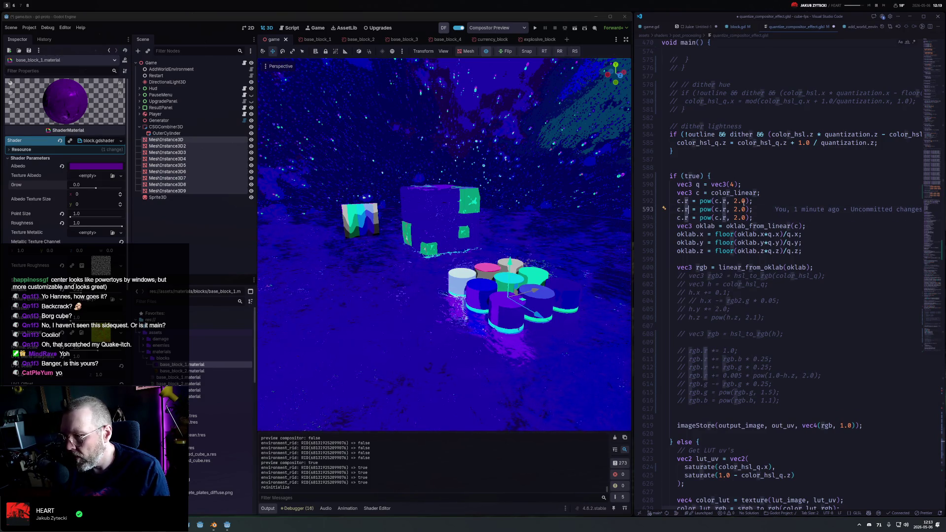
pyautogui.write('g')
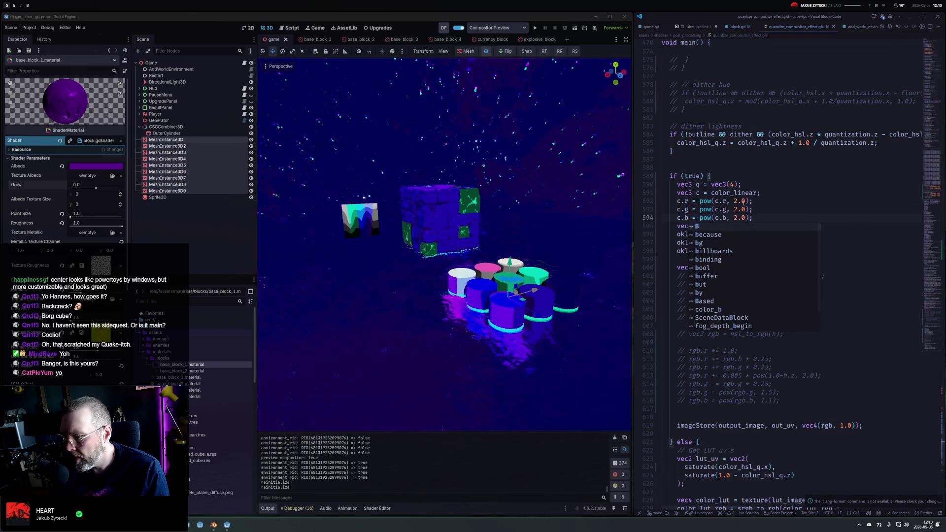
pyautogui.press('BackSpace')
pyautogui.write('b')
pyautogui.press('Escape')
pyautogui.press('End')
pyautogui.press('Return')
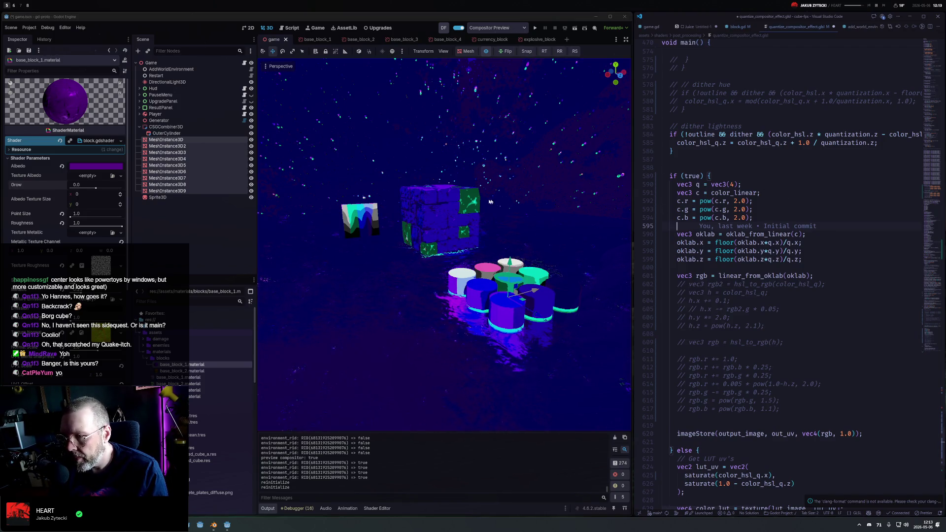
# Try other exponents: 2.45 on all three channels, then 3.0 on the green channel
pyautogui.moveTo(490, 201); pyautogui.dragTo(430, 216)
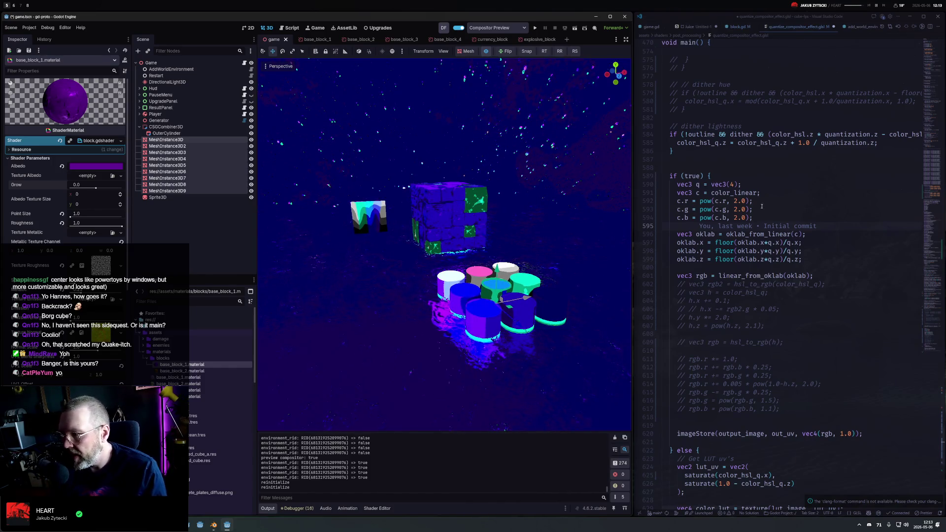
pyautogui.moveTo(734, 201); pyautogui.dragTo(745, 218)
pyautogui.write('2.45')
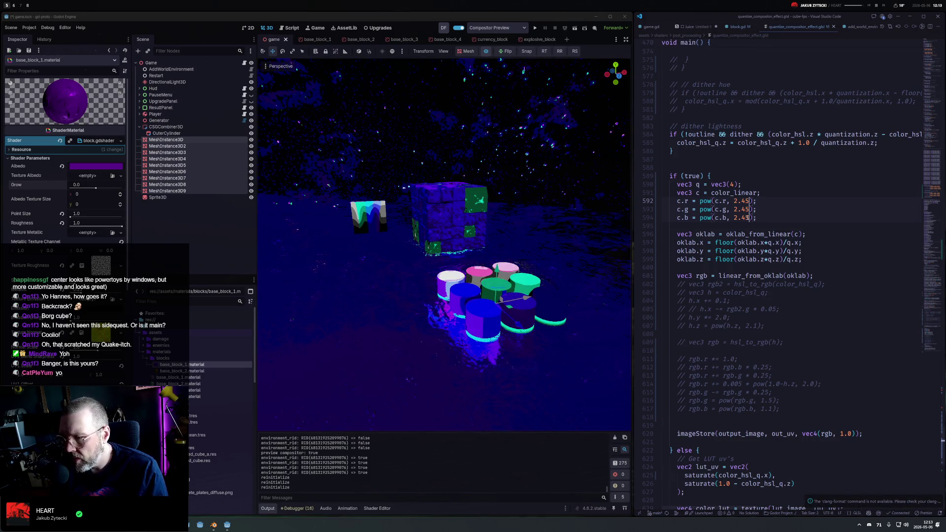
pyautogui.press('Escape')
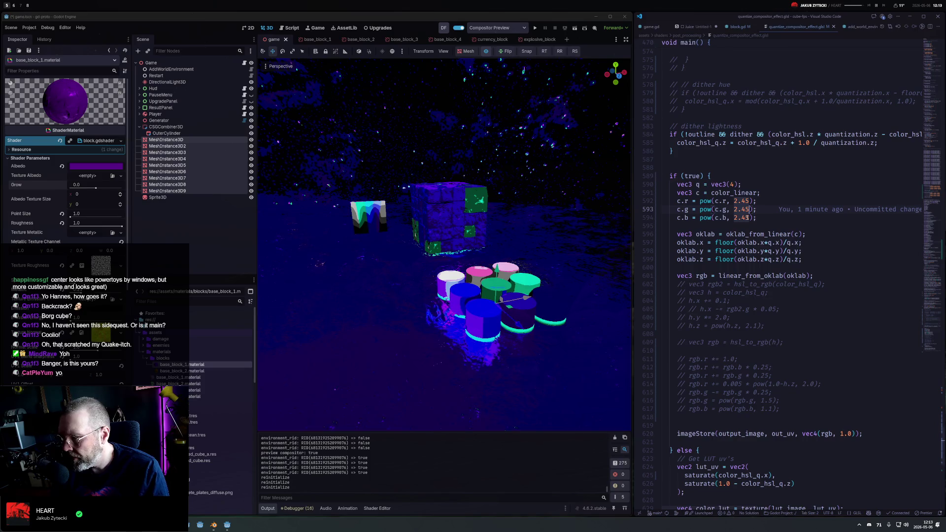
pyautogui.press('Escape')
pyautogui.press('BackSpace')
pyautogui.press('BackSpace')
pyautogui.write('0')
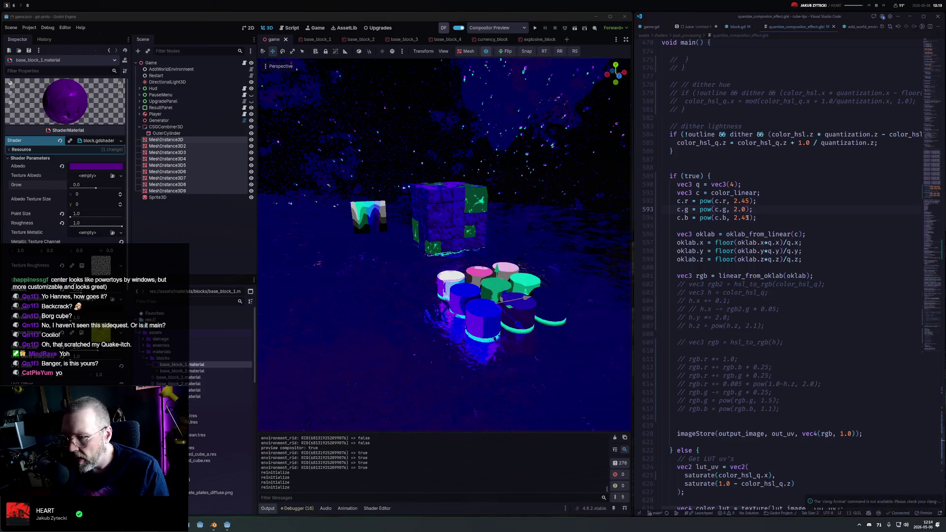
pyautogui.press('BackSpace')
pyautogui.press('BackSpace')
pyautogui.press('BackSpace')
pyautogui.write('3.0')
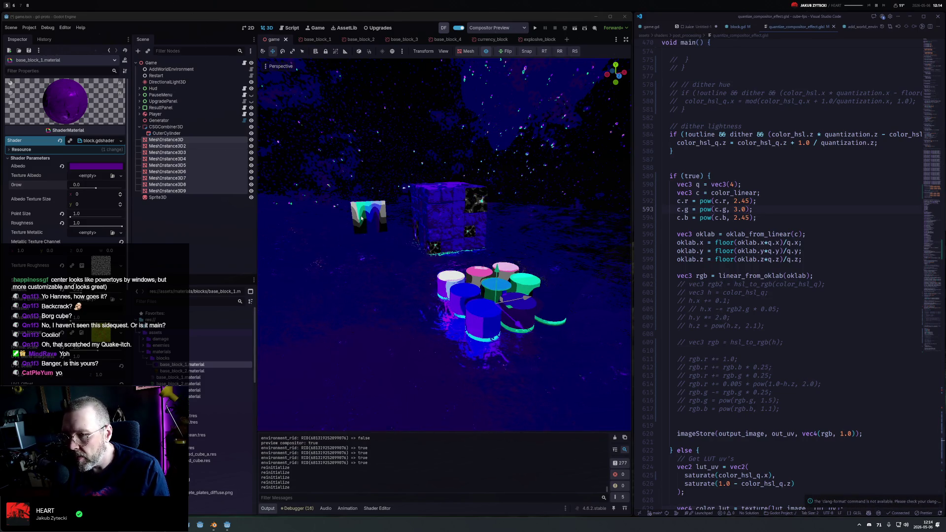
# Raise q from vec3(4) to vec3(8) and set the green exponent back to 2
pyautogui.click(732, 184)
pyautogui.press('BackSpace')
pyautogui.write('8')
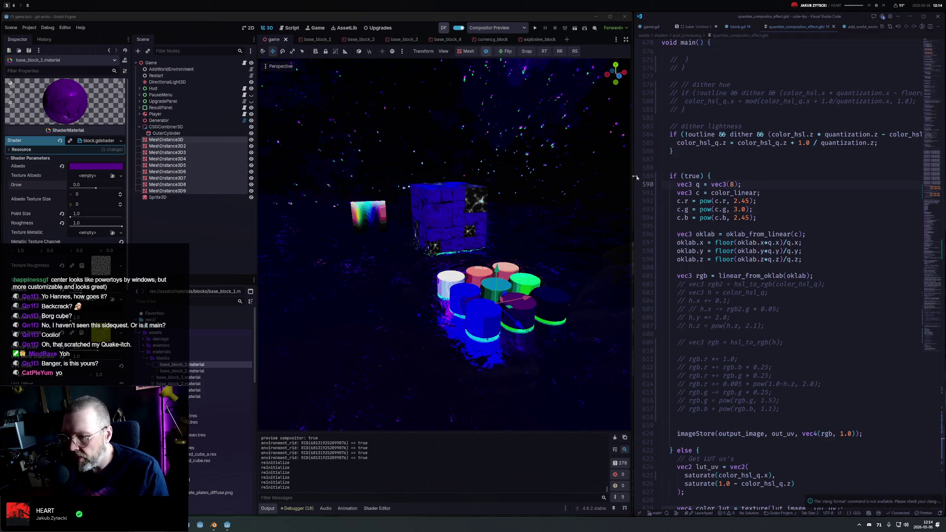
pyautogui.click(735, 210)
pyautogui.press('Delete')
pyautogui.write('2')
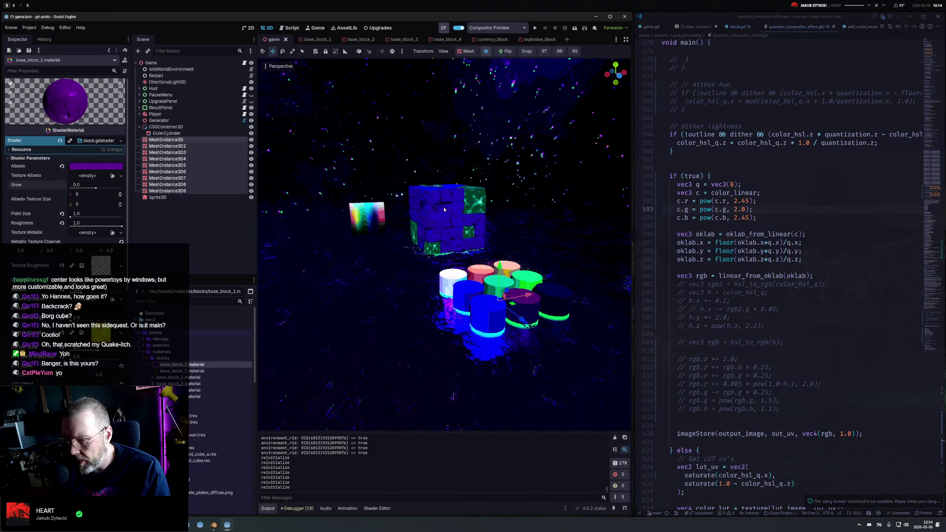
# Compare the preview with the compositor off and on, then reset red and blue exponents to 2.0
pyautogui.click(486, 51)
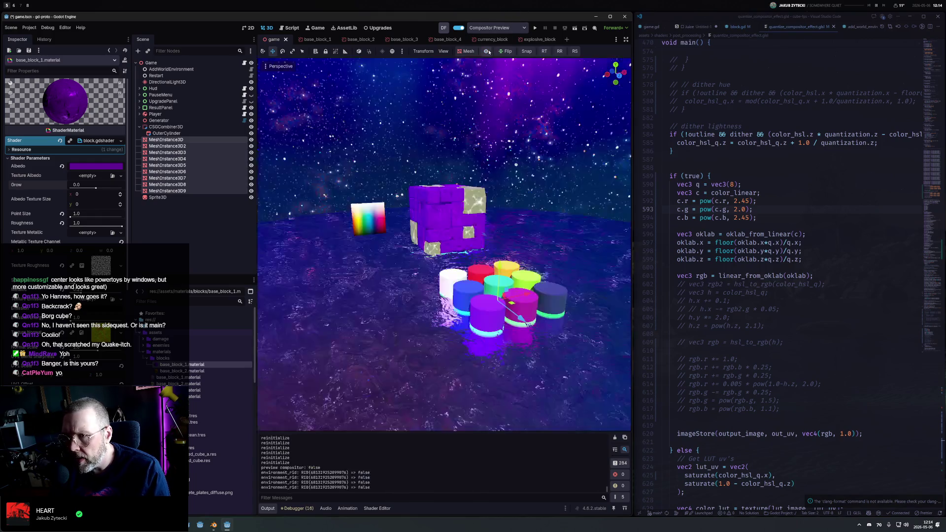
pyautogui.click(487, 51)
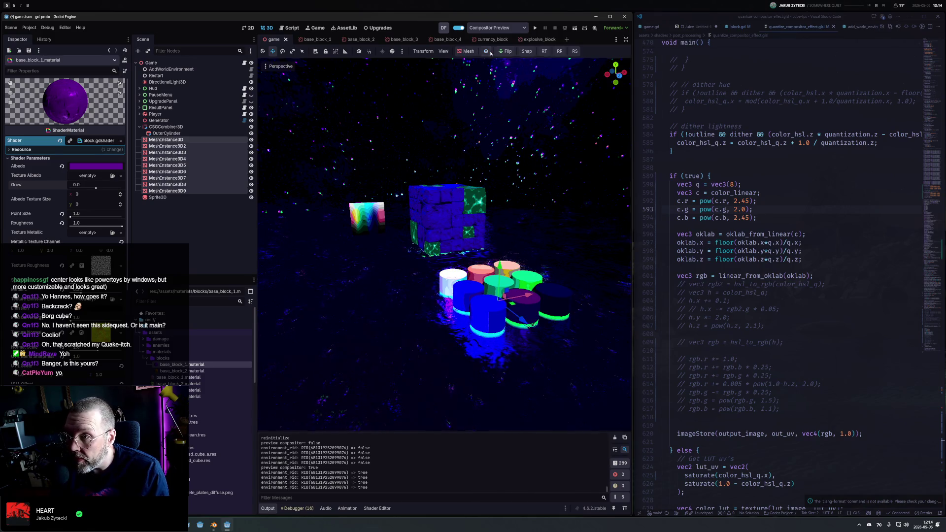
pyautogui.doubleClick(742, 202)
pyautogui.write('0')
pyautogui.press('Down')
pyautogui.press('Down')
pyautogui.press('Delete')
pyautogui.press('BackSpace')
pyautogui.write('0')
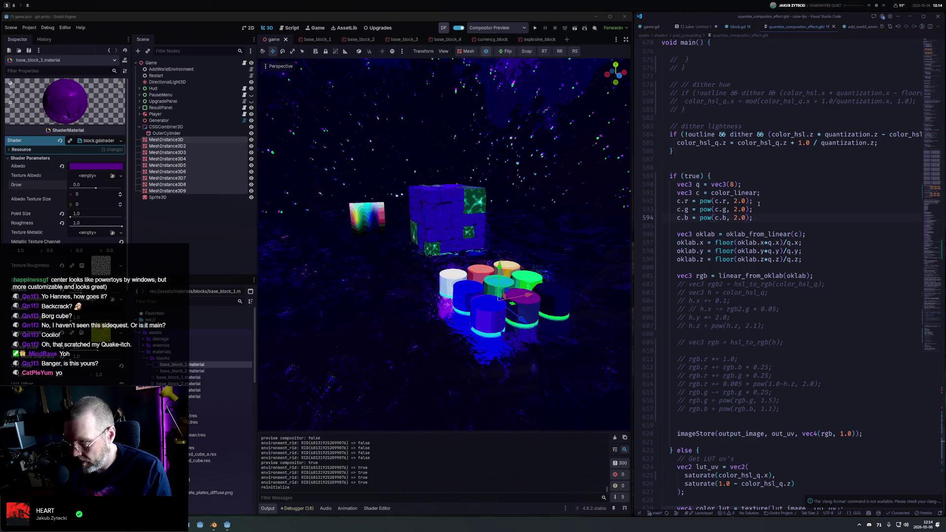
pyautogui.press('Up')
pyautogui.press('Up')
pyautogui.press('Up')
# Duplicate the q declaration as a new exponent vector p = vec3(2)
pyautogui.hotkey('shift', 'alt', 'Down')
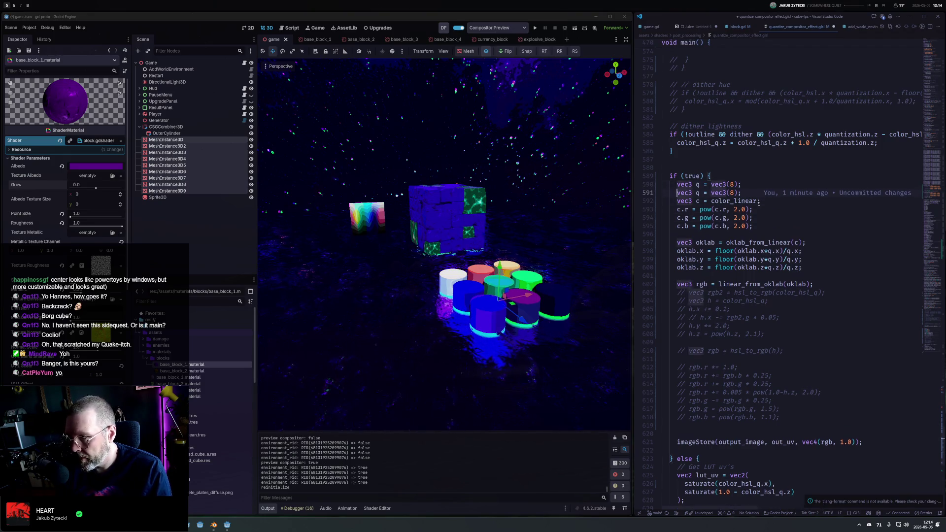
pyautogui.press('BackSpace')
pyautogui.write('p')
pyautogui.hotkey('ctrl', 'Right')
pyautogui.hotkey('ctrl', 'Right')
pyautogui.hotkey('ctrl', 'Right')
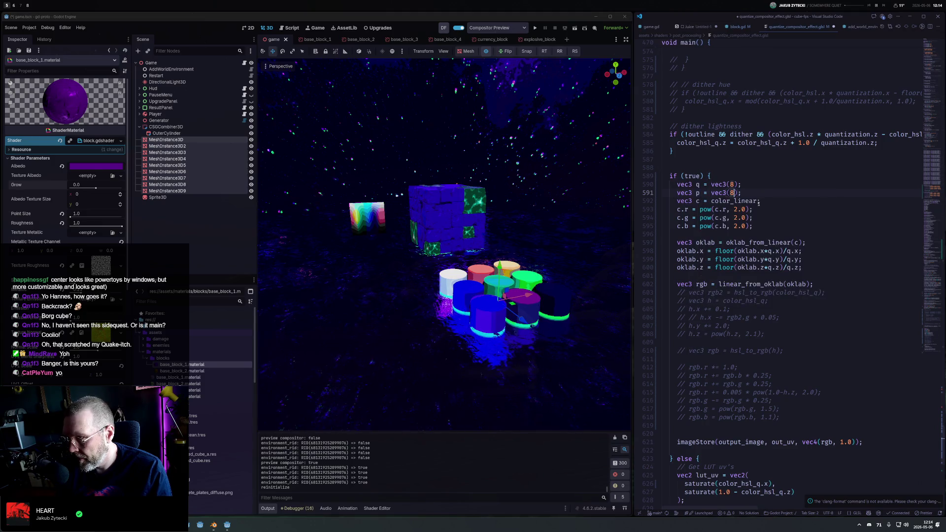
pyautogui.press('Delete')
pyautogui.write('2')
# Use p.r, p.g and p.b as the exponents of the three channel pow curves
pyautogui.press('Down')
pyautogui.press('Down')
pyautogui.hotkey('ctrl', 'shift', 'Right')
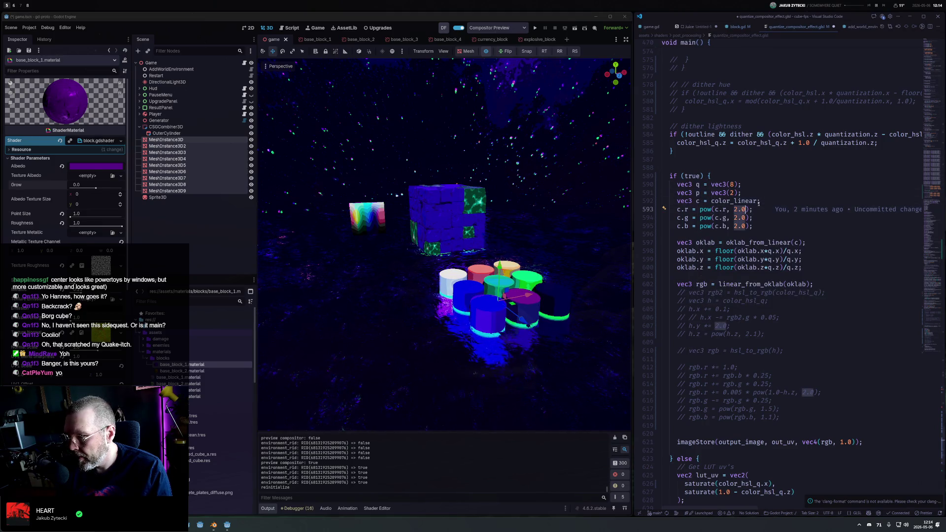
pyautogui.write('.r')
pyautogui.press('Down')
pyautogui.press('BackSpace')
pyautogui.press('BackSpace')
pyautogui.press('BackSpace')
pyautogui.write('p.g')
pyautogui.press('Down')
pyautogui.press('BackSpace')
pyautogui.press('BackSpace')
pyautogui.press('BackSpace')
pyautogui.write('p.b')
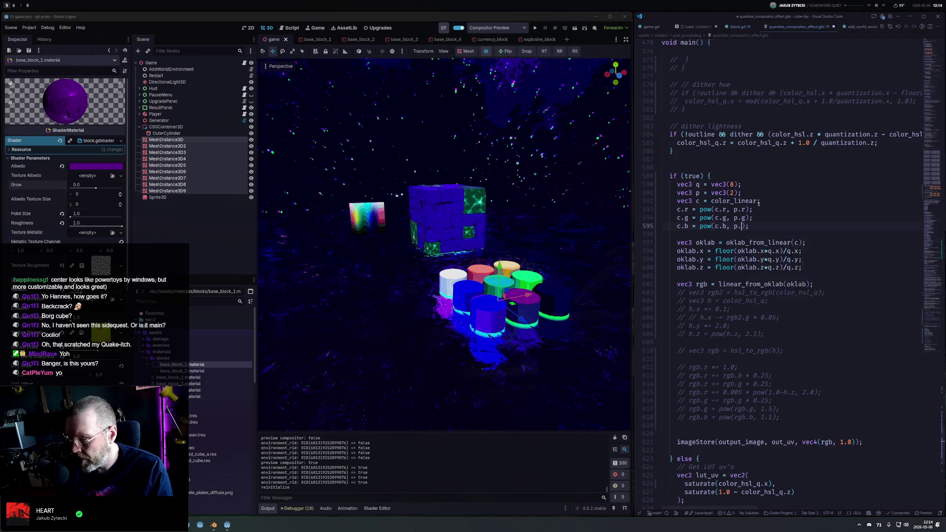
# Preview q at vec3(1), then restore it to vec3(8), saving each time
pyautogui.click(734, 184)
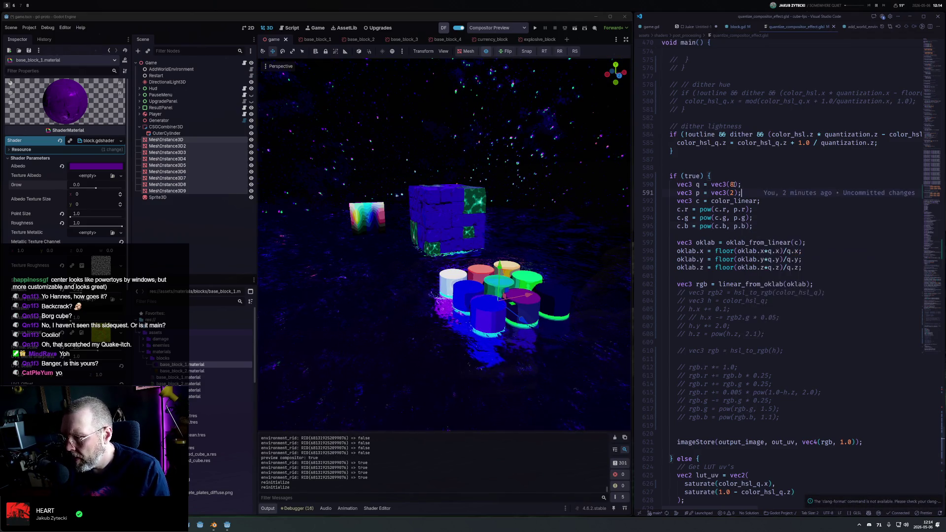
pyautogui.press('BackSpace')
pyautogui.write('1')
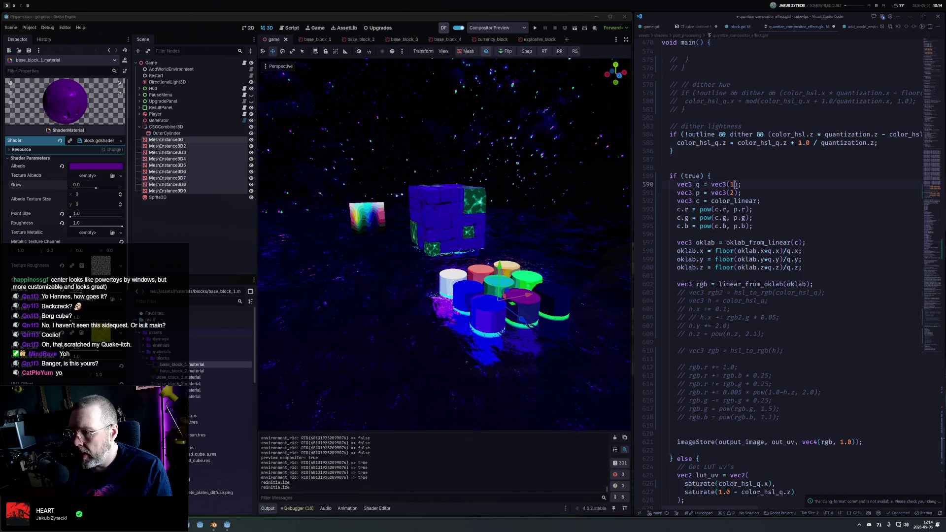
pyautogui.hotkey('ctrl', 's')
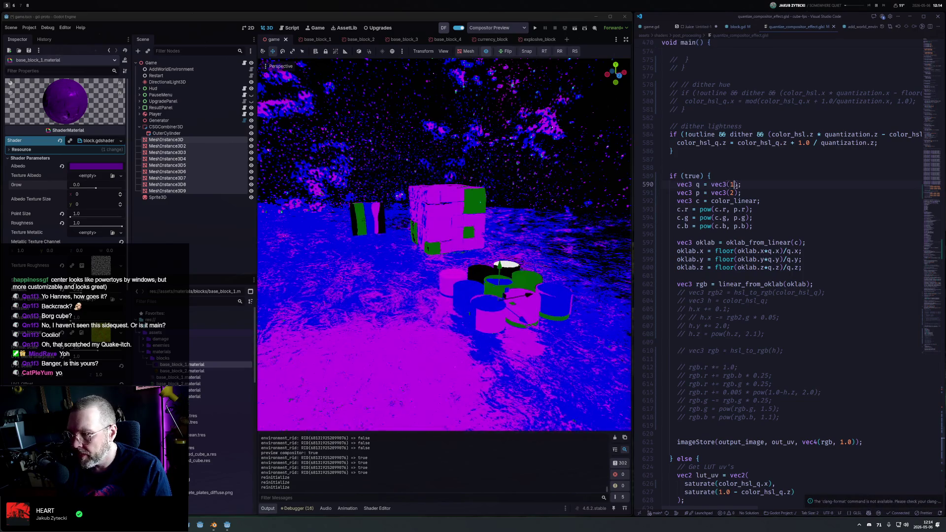
pyautogui.press('BackSpace')
pyautogui.write('8')
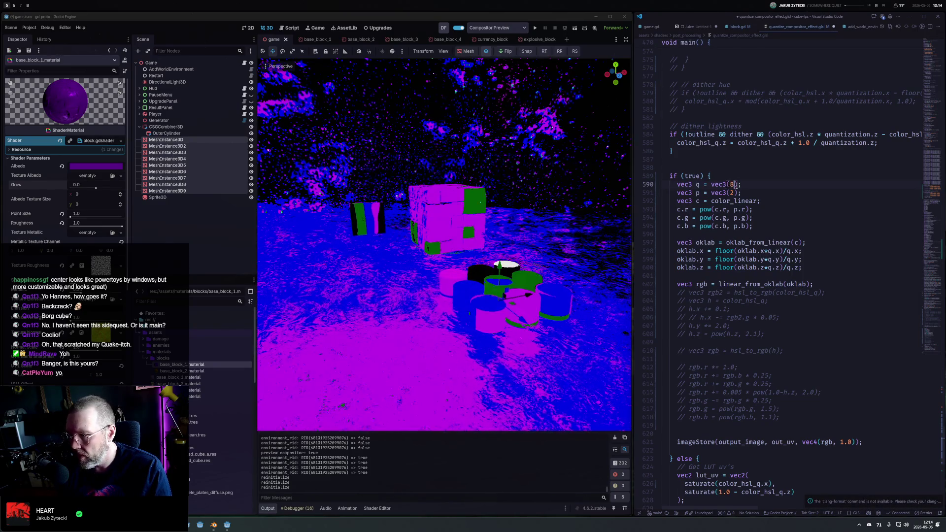
pyautogui.hotkey('ctrl', 's')
# Preview p at vec3(5), then settle on vec3(3), saving after each change
pyautogui.click(746, 217)
pyautogui.press('Up')
pyautogui.press('Up')
pyautogui.press('Up')
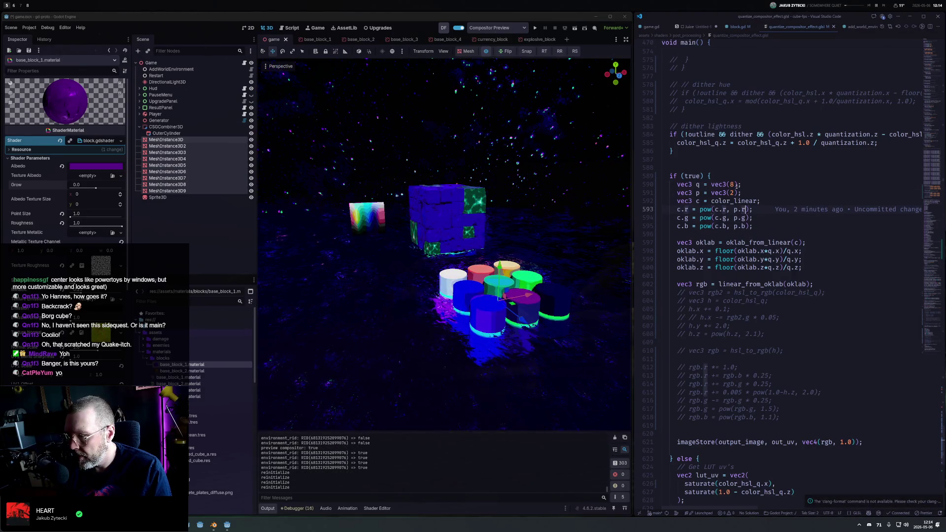
pyautogui.press('Left')
pyautogui.press('Left')
pyautogui.press('Left')
pyautogui.press('Delete')
pyautogui.write('5')
pyautogui.hotkey('ctrl', 's')
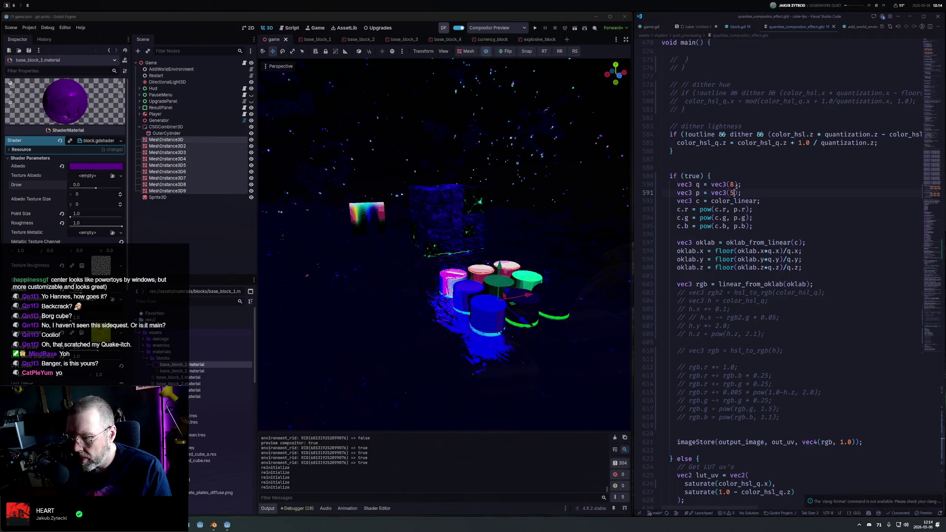
pyautogui.press('BackSpace')
pyautogui.write('3')
pyautogui.hotkey('ctrl', 's')
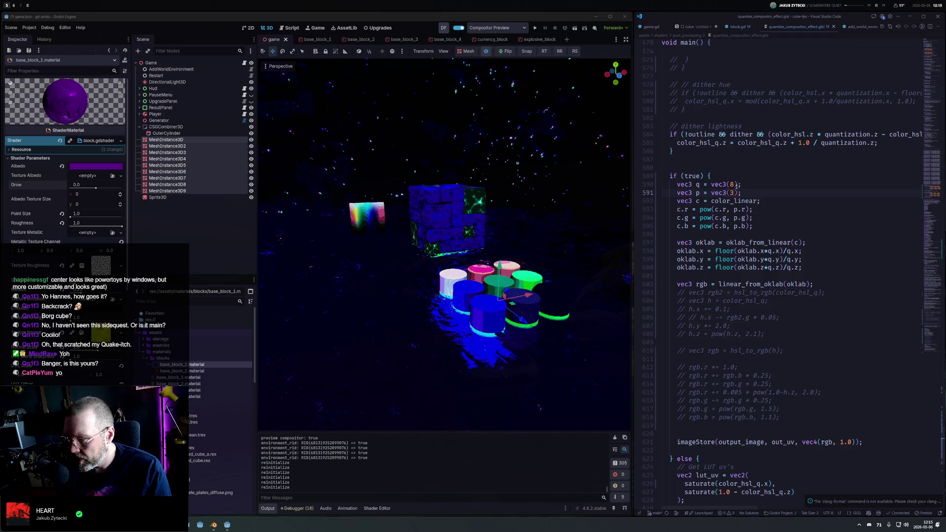
# Preview q at vec3(64) and vec3(32), then keep vec3(16), saving after each value
pyautogui.click(735, 184)
pyautogui.press('BackSpace')
pyautogui.write('64')
pyautogui.hotkey('ctrl', 's')
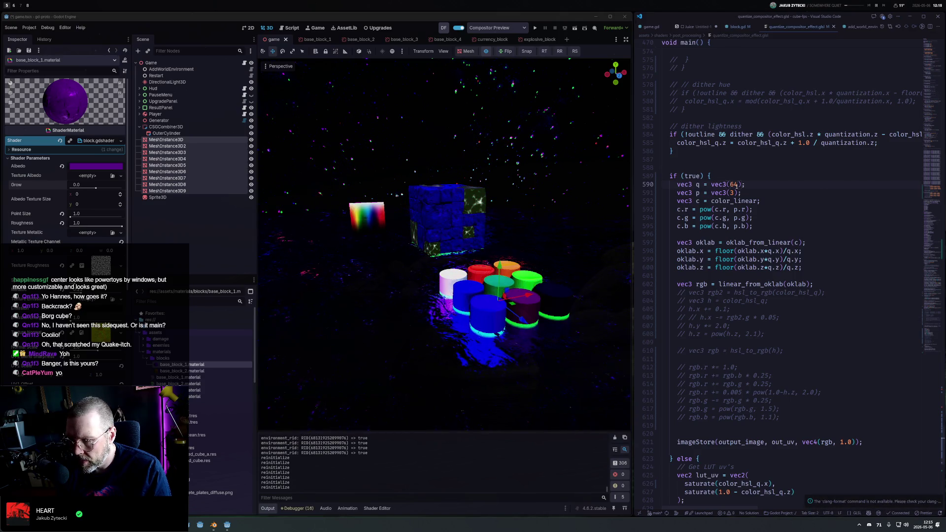
pyautogui.press('BackSpace')
pyautogui.press('BackSpace')
pyautogui.write('32')
pyautogui.hotkey('ctrl', 's')
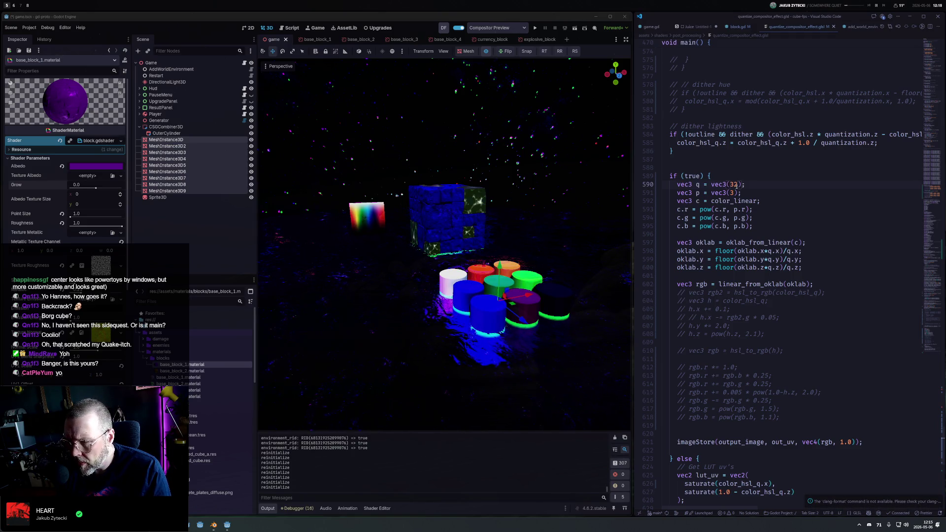
pyautogui.press('BackSpace')
pyautogui.press('BackSpace')
pyautogui.write('16')
pyautogui.hotkey('ctrl', 's')
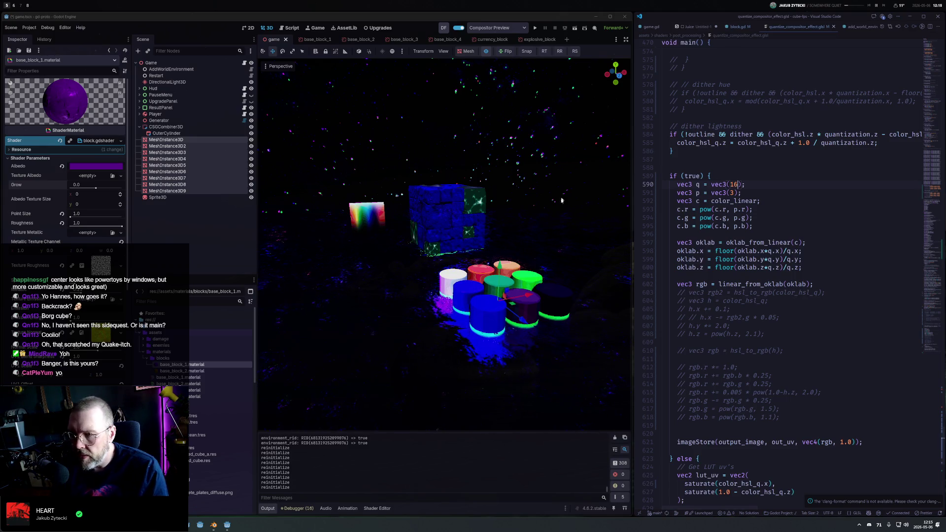
# Zoom and orbit the Godot viewport onto the block wall, toggling the compositor preview off and on
pyautogui.scroll(6, 466, 215)
pyautogui.scroll(10, 467, 215)
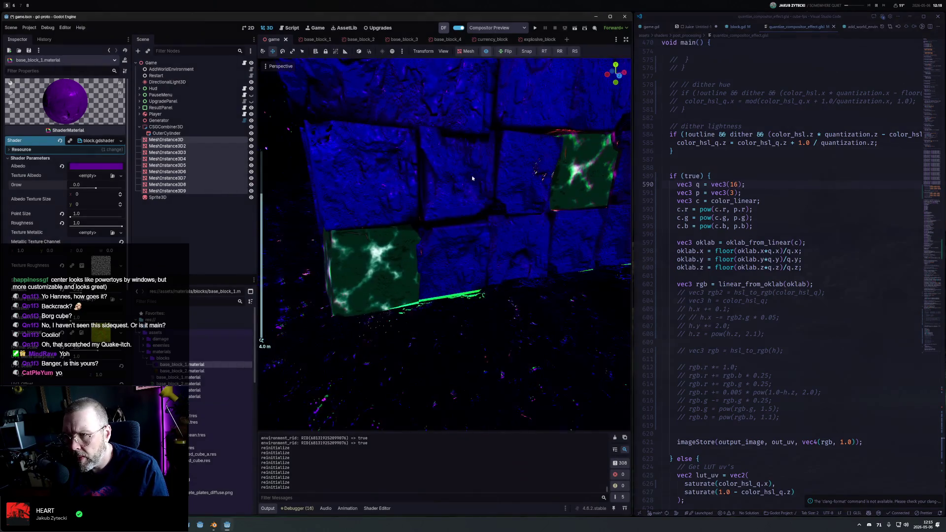
pyautogui.moveTo(490, 151)
pyautogui.mouseDown()
pyautogui.moveTo(511, 2)
pyautogui.moveTo(335, 83)
pyautogui.mouseUp()
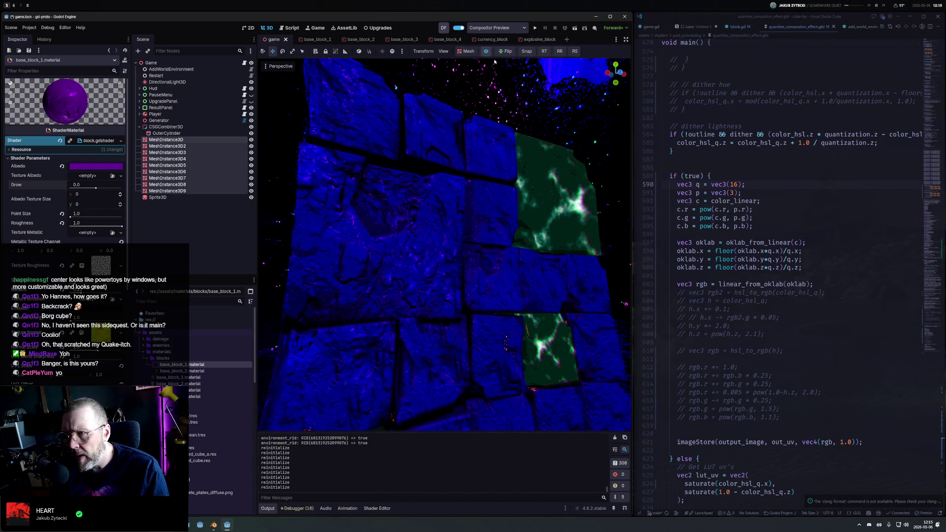
pyautogui.click(486, 51)
pyautogui.click(486, 51)
# Set p to vec3(1) in the shader and save to preview the uncurved colors
pyautogui.click(801, 215)
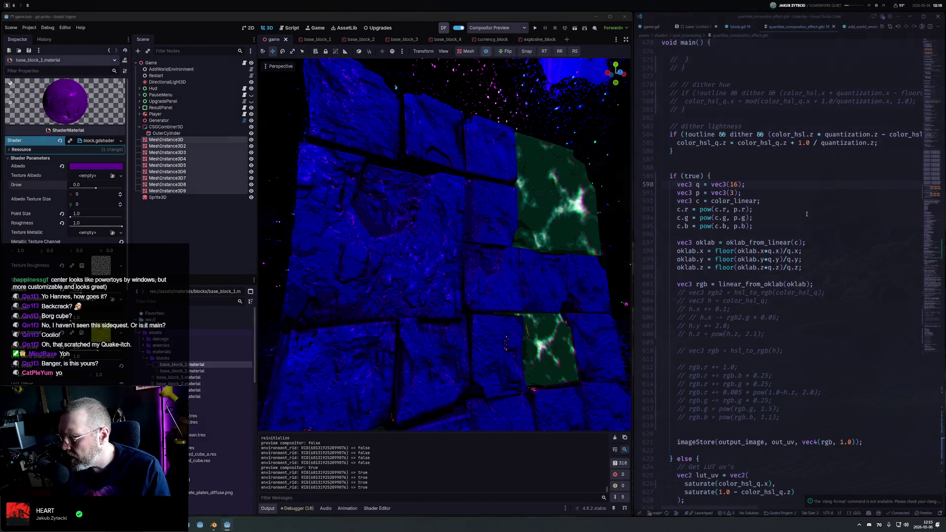
pyautogui.doubleClick(733, 192)
pyautogui.write('1')
pyautogui.hotkey('ctrl', 's')
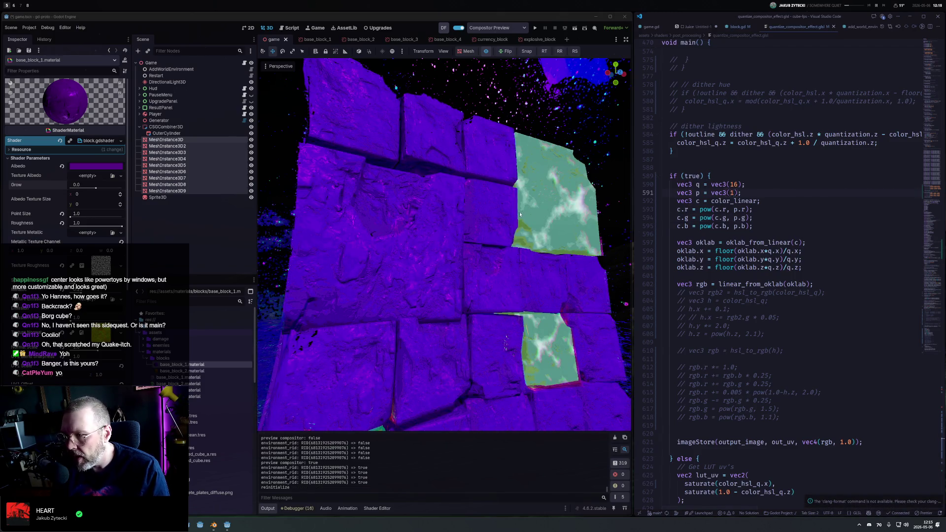
pyautogui.scroll(-10, 468, 210)
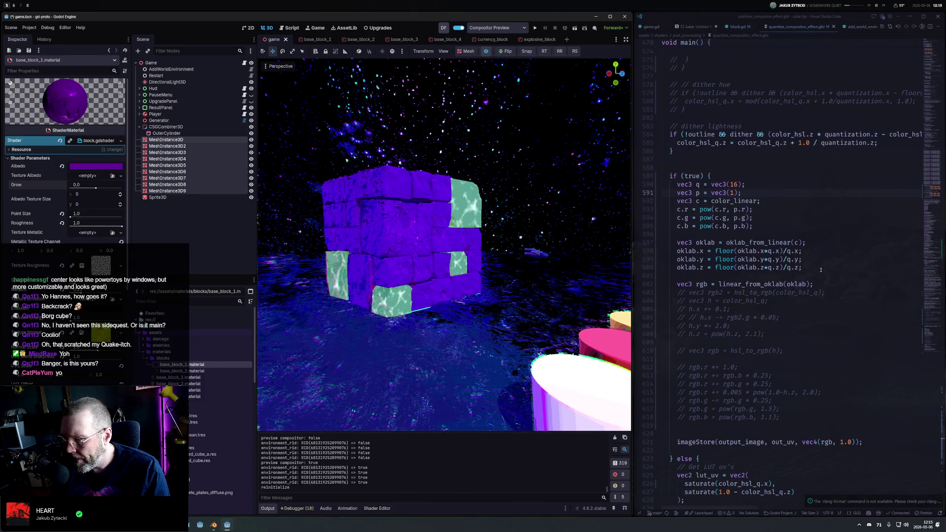
pyautogui.click(810, 243)
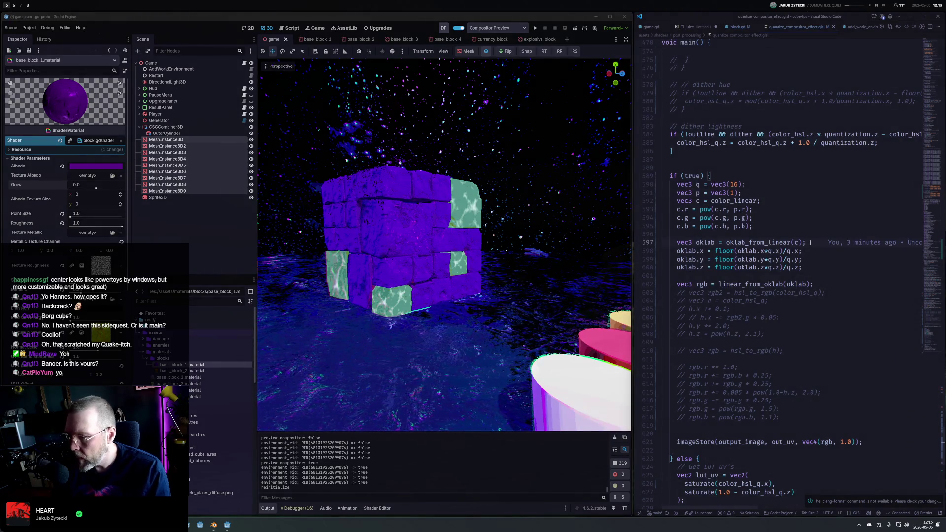
# Comment out the RGB pow lines and write 'oklab.x = pow(oklab.x, p.x)' below the OkLab conversion
pyautogui.press('Return')
pyautogui.press('Return')
pyautogui.press('Up')
pyautogui.press('Tab')
pyautogui.write('ok')
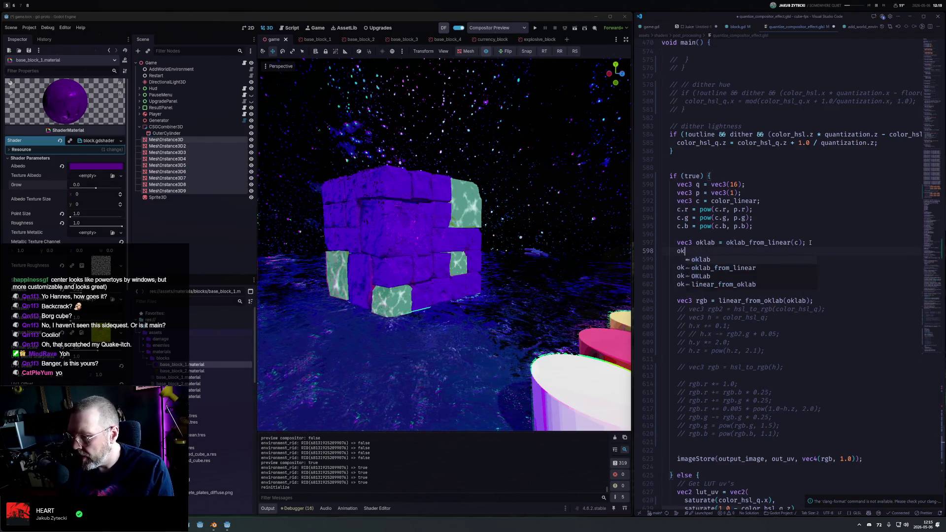
pyautogui.write('lab.x = pow(')
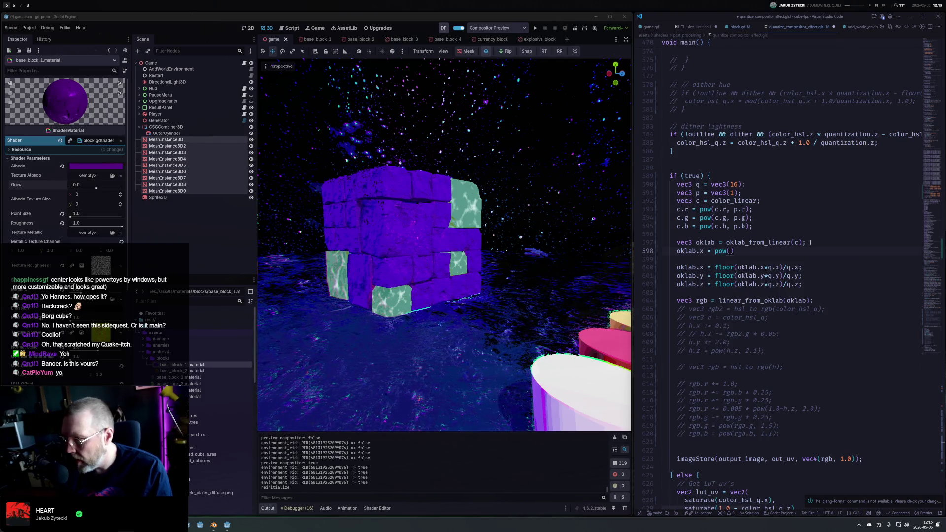
pyautogui.press('Up')
pyautogui.press('Up')
pyautogui.press('Up')
pyautogui.hotkey('shift', 'Down')
pyautogui.hotkey('shift', 'Down')
pyautogui.hotkey('ctrl', '/')
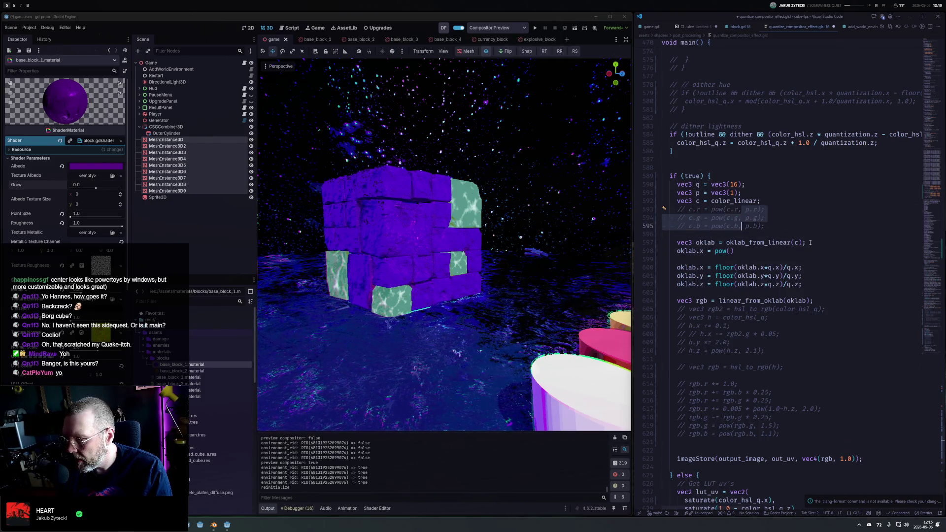
pyautogui.press('Down')
pyautogui.press('Down')
pyautogui.press('Down')
pyautogui.write('oklab.x')
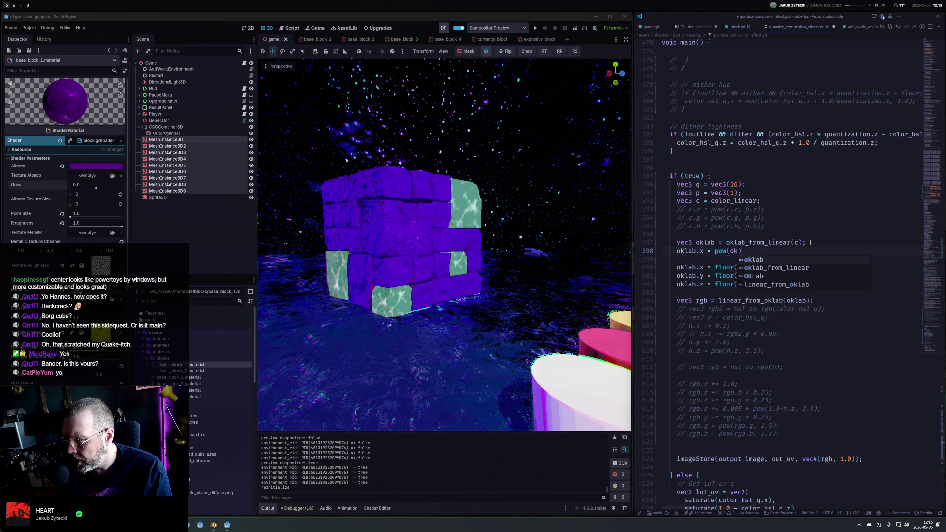
pyautogui.press('Escape')
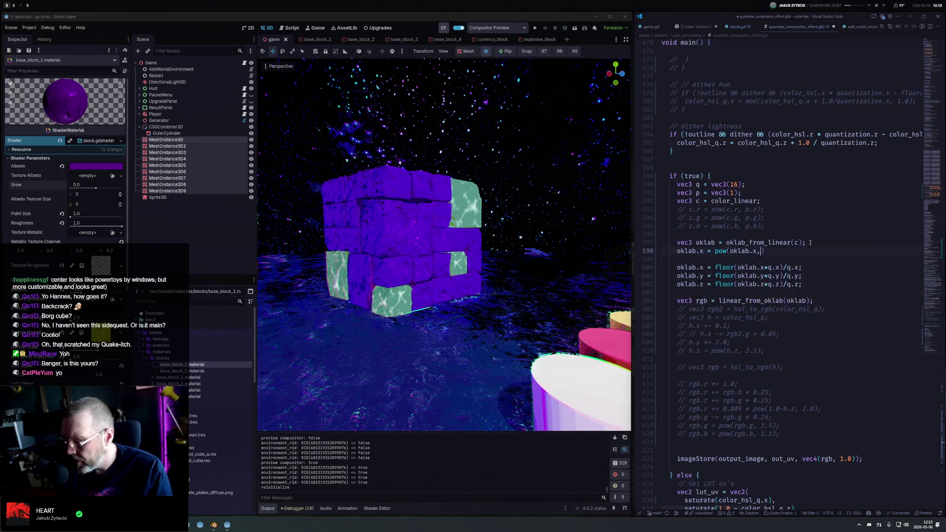
pyautogui.write(',')
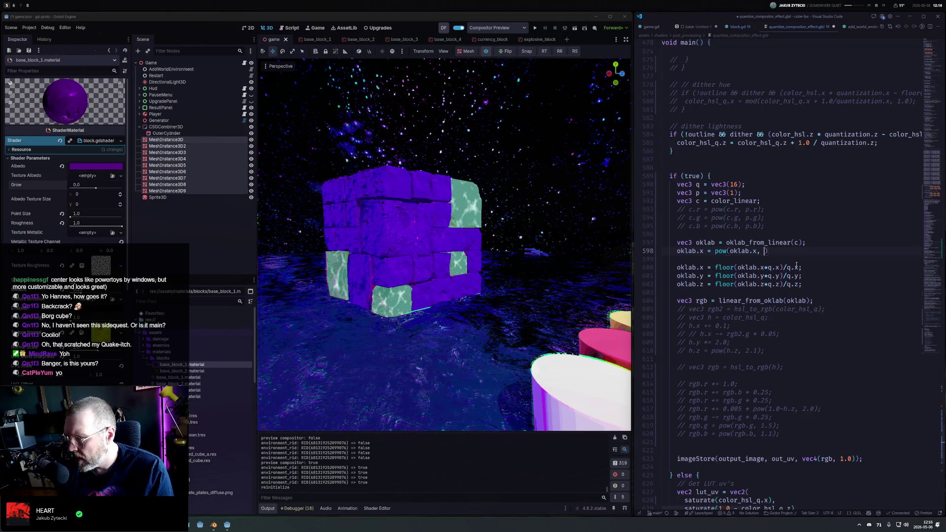
pyautogui.write('p.x')
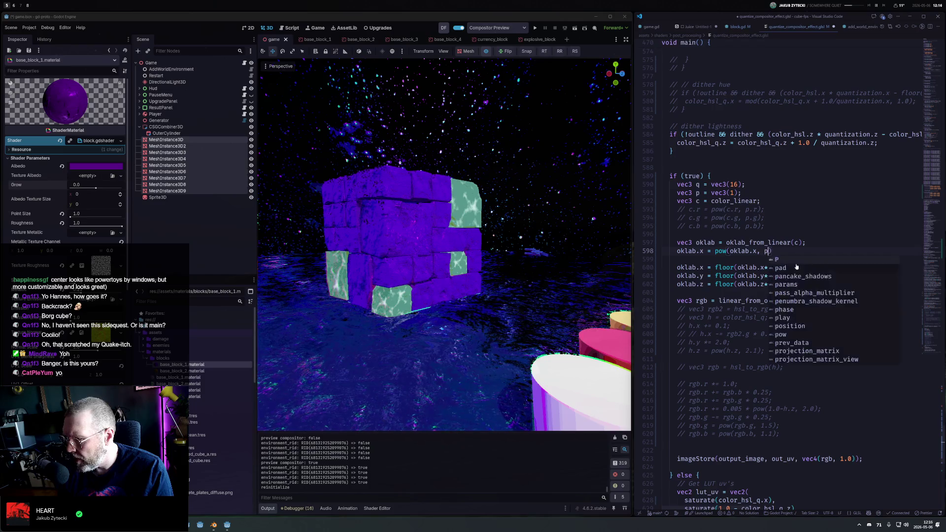
# Duplicate the oklab.x curve into matching oklab.y and oklab.z pow lines
pyautogui.press('Home')
pyautogui.hotkey('shift', 'alt', 'Down')
pyautogui.hotkey('shift', 'alt', 'Down')
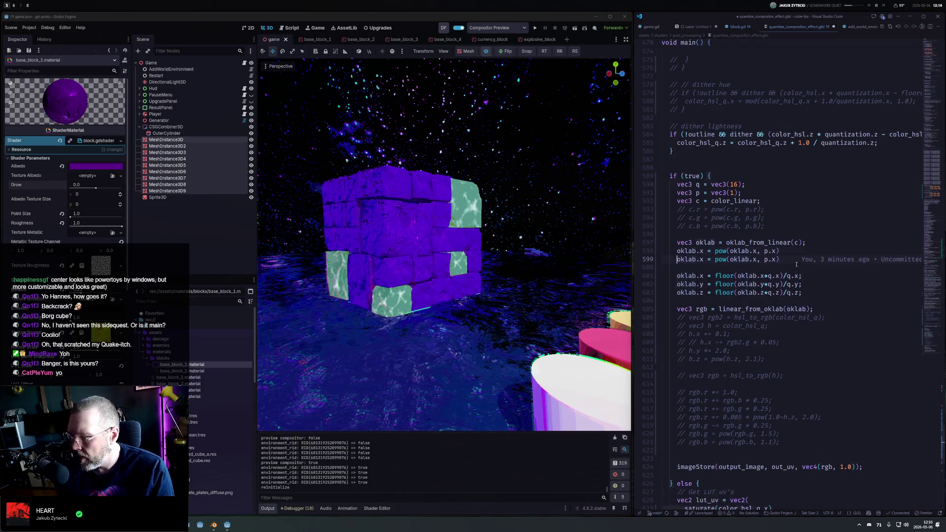
pyautogui.press('Up')
pyautogui.hotkey('ctrl', 'Right')
pyautogui.hotkey('ctrl', 'Right')
pyautogui.write('y')
pyautogui.press('Escape')
pyautogui.press('Down')
pyautogui.press('BackSpace')
pyautogui.write('z')
pyautogui.press('Escape')
# Set p to vec3(2), end the three pow lines with semicolons, and comment out the z line
pyautogui.press('Up')
pyautogui.press('Up')
pyautogui.press('Up')
pyautogui.press('BackSpace')
pyautogui.write('2')
pyautogui.press('Down')
pyautogui.press('Down')
pyautogui.press('Down')
pyautogui.press('Down')
pyautogui.press('End')
pyautogui.write(';')
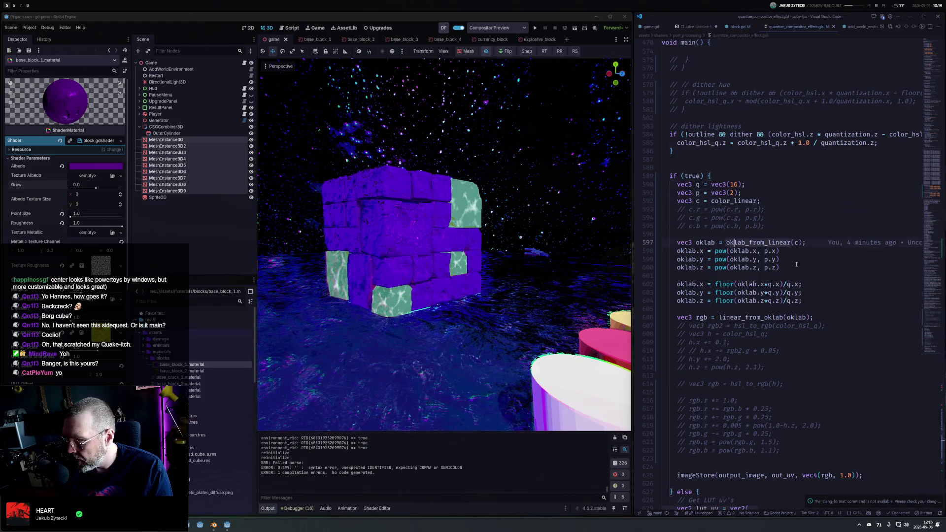
pyautogui.press('Down')
pyautogui.write(';')
pyautogui.press('Down')
pyautogui.write(';')
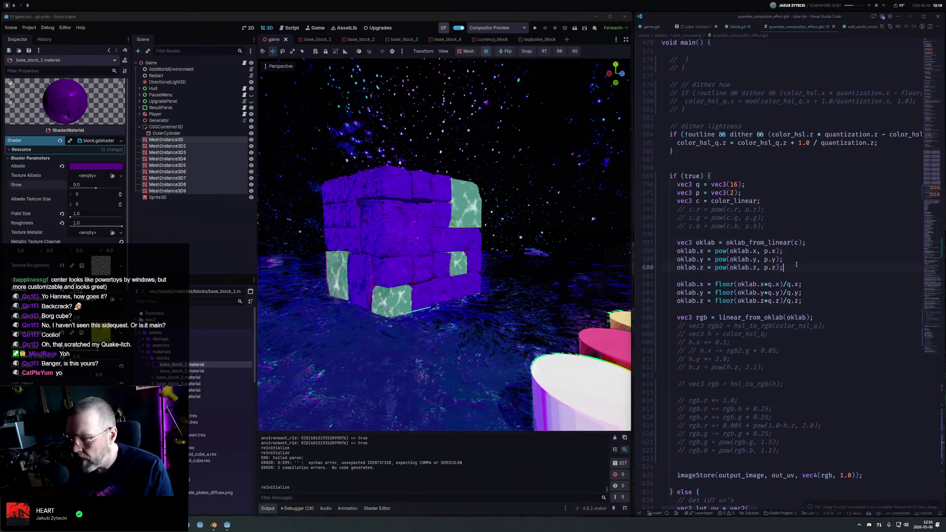
pyautogui.hotkey('ctrl', '/')
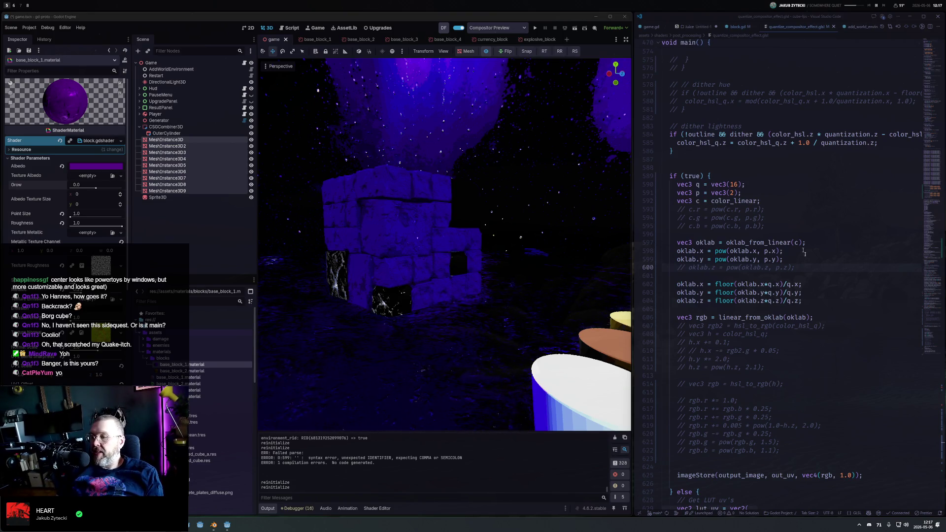
# Comment out the oklab.y pow line and save, leaving only oklab.x curved
pyautogui.press('Up')
pyautogui.hotkey('ctrl', '/')
pyautogui.hotkey('ctrl', 's')
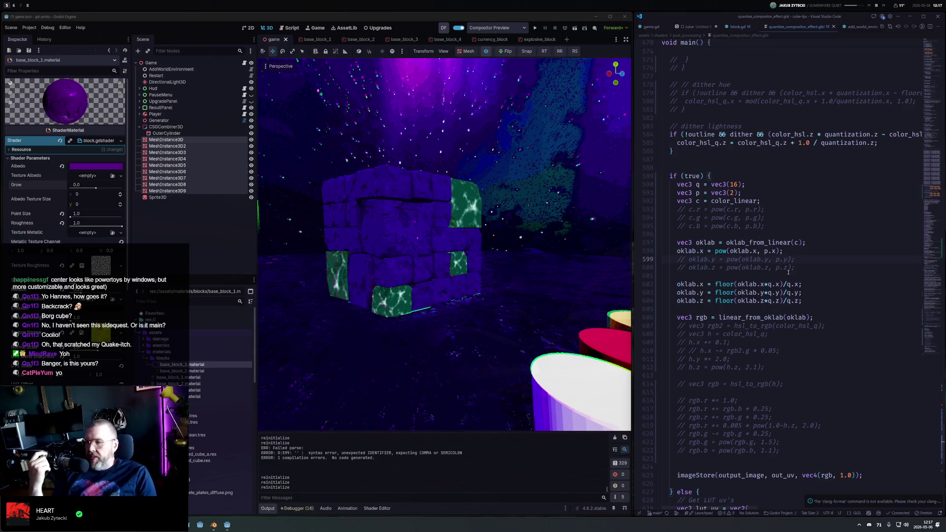
pyautogui.click(737, 185)
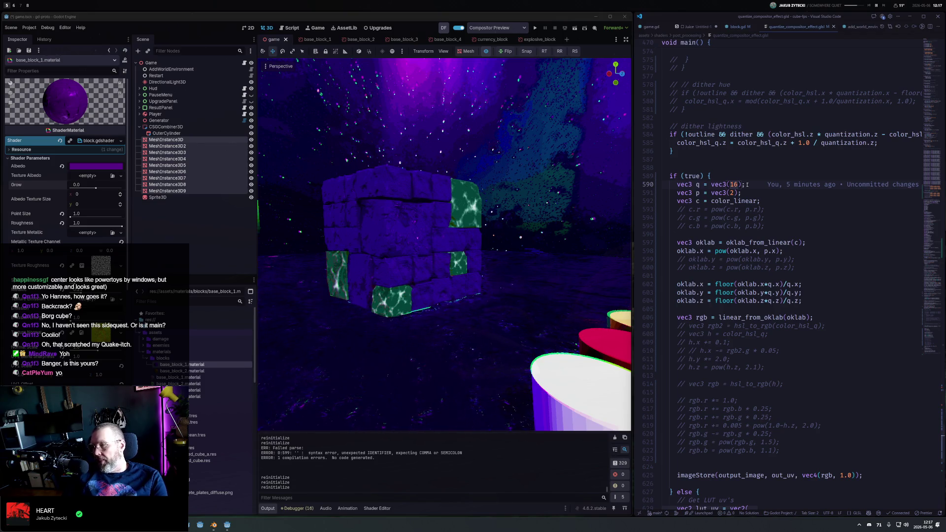
# Finish the q values with ', 1, 7', then wrap the final imageStore in an out_uv.x if test
pyautogui.write(', 1, ')
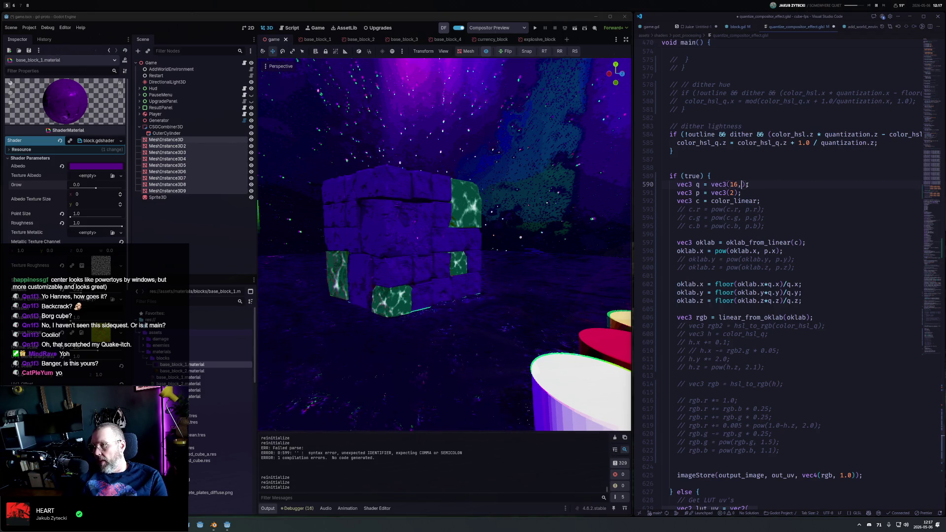
pyautogui.write('7')
pyautogui.hotkey('ctrl', 's')
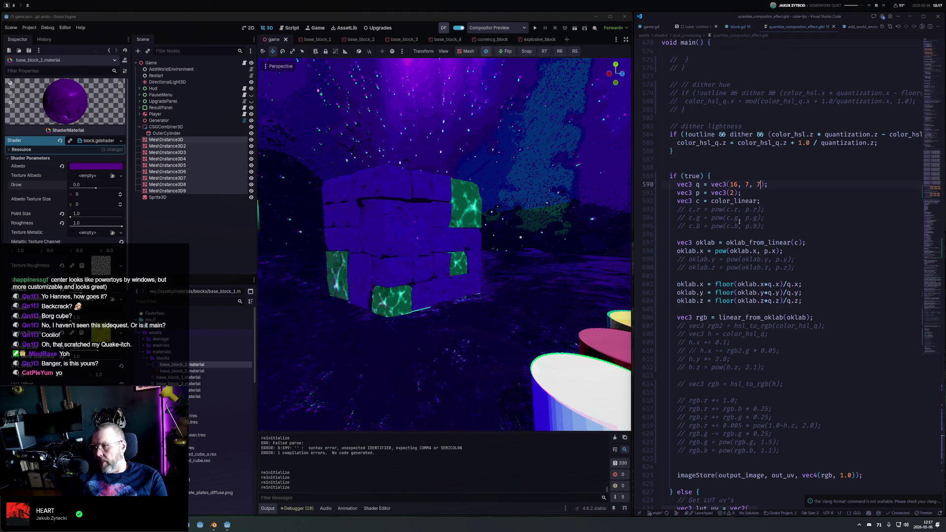
pyautogui.scroll(-6, 729, 364)
pyautogui.click(719, 311)
pyautogui.write('if (')
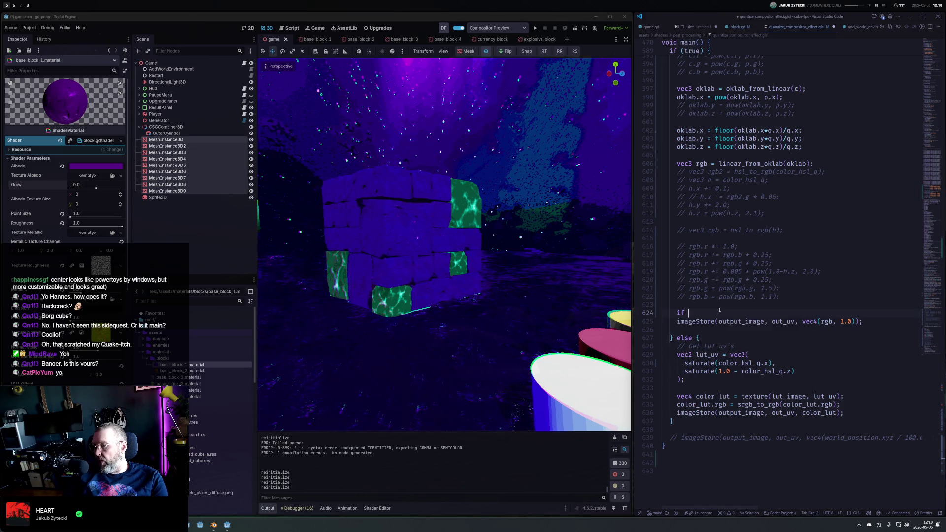
pyautogui.write('out_uv.x > 0.5)')
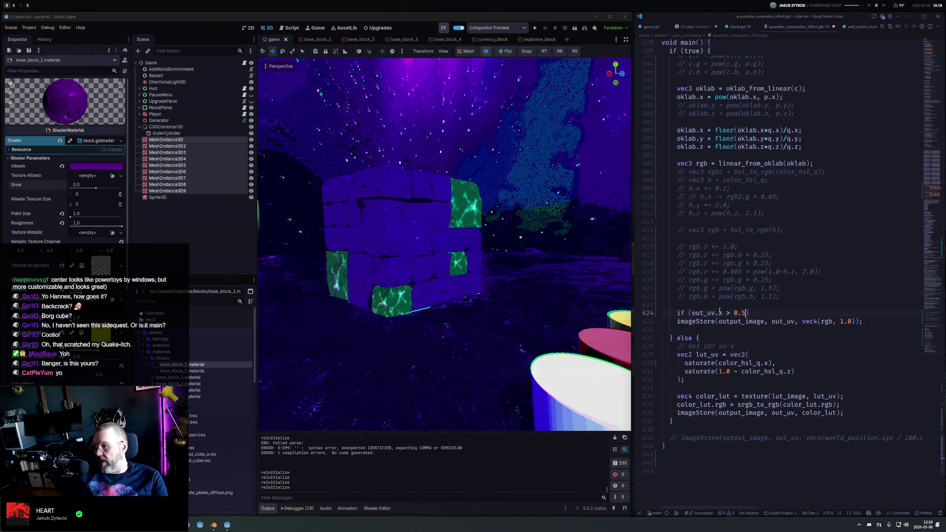
pyautogui.press('Down')
pyautogui.press('Home')
pyautogui.press('Tab')
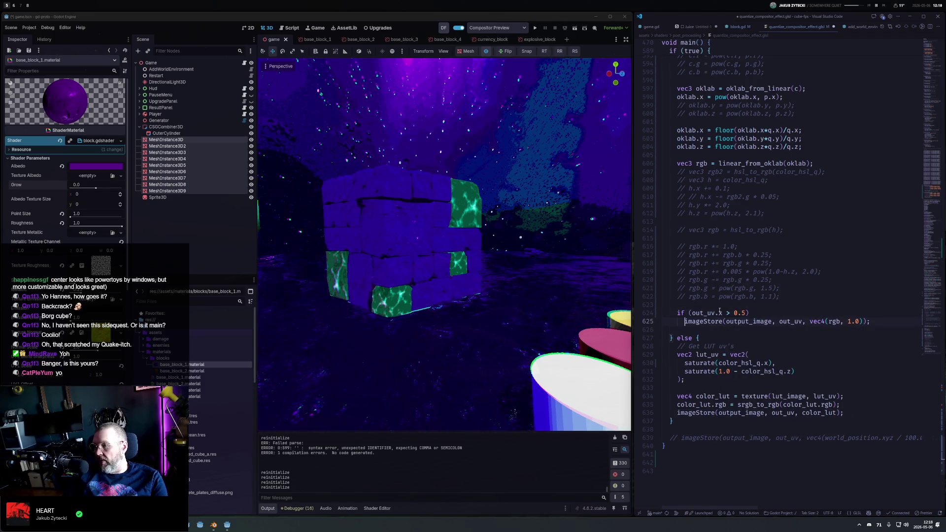
pyautogui.hotkey('ctrl', 's')
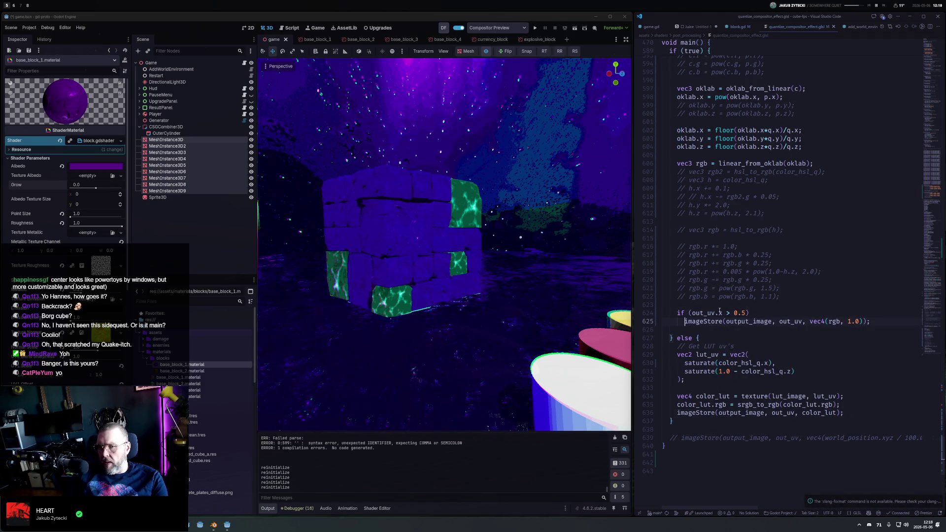
# Rewrite the condition as screen_uv.x < 0.5, save, and orbit Godot's view to inspect the split
pyautogui.press('Up')
pyautogui.press('End')
pyautogui.press('Left')
pyautogui.hotkey('ctrl', 'shift', 'Left')
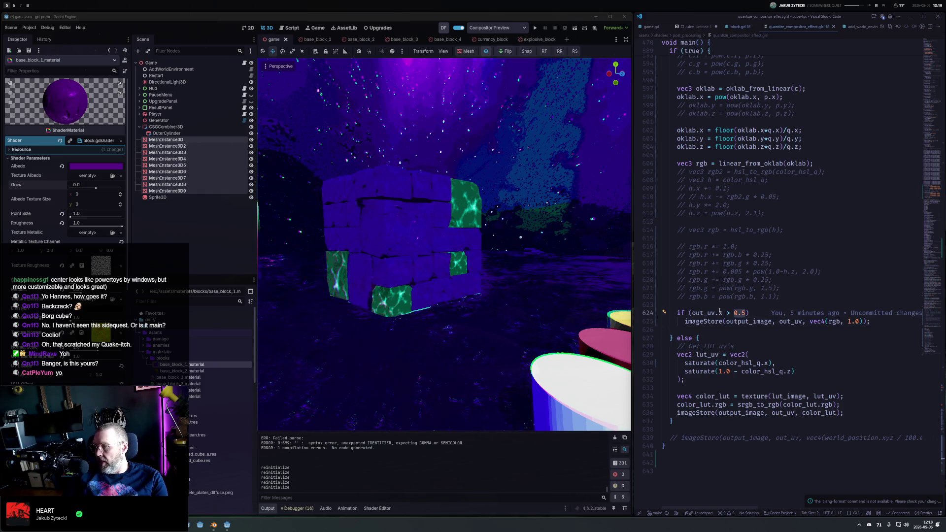
pyautogui.write('screen')
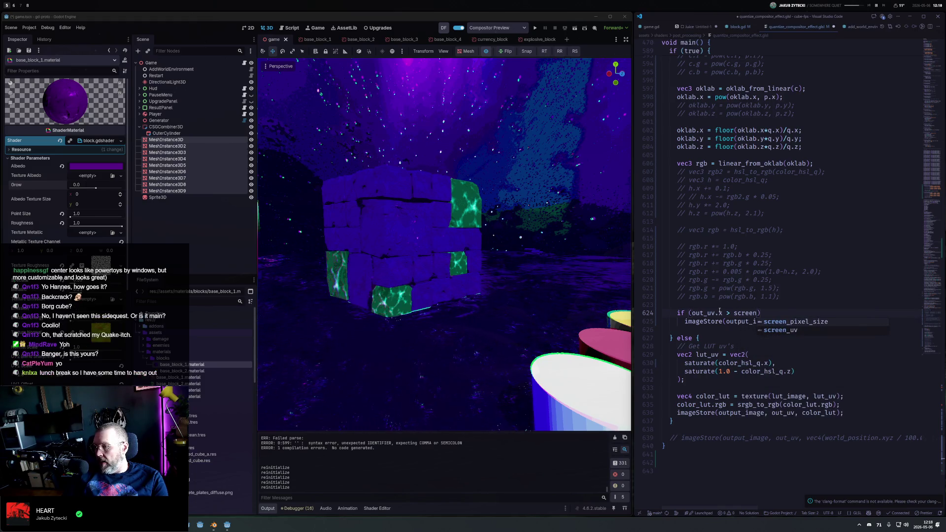
pyautogui.write('_uv')
pyautogui.hotkey('ctrl', 'BackSpace')
pyautogui.hotkey('ctrl', 'BackSpace')
pyautogui.hotkey('ctrl', 'BackSpace')
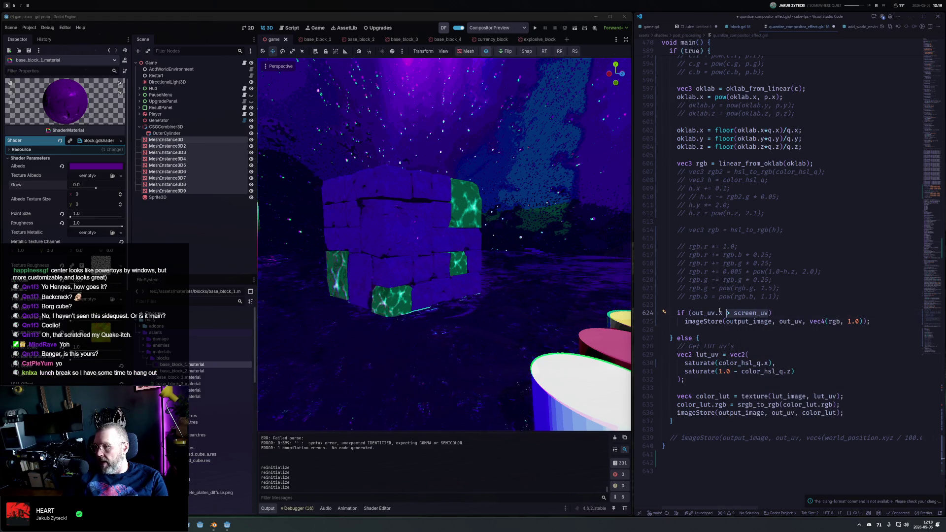
pyautogui.write('scre')
pyautogui.write('en_uv.')
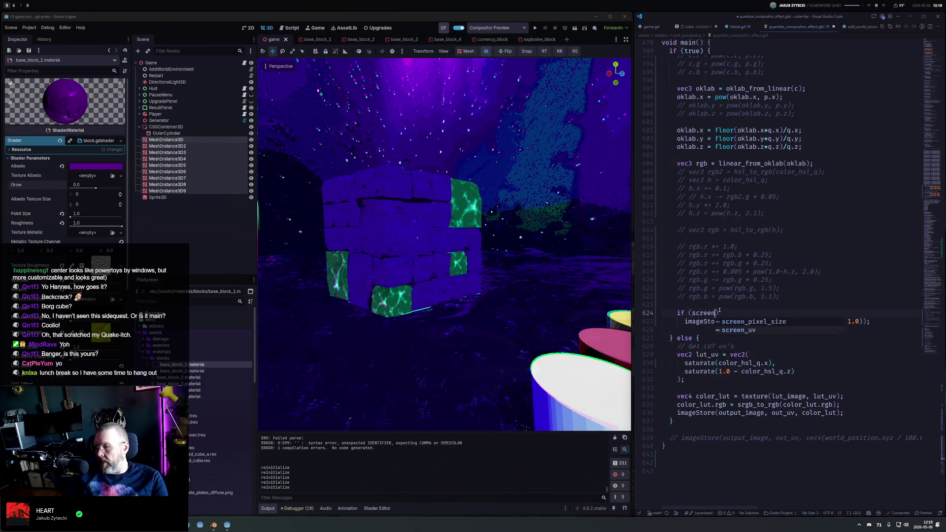
pyautogui.write('x < 0')
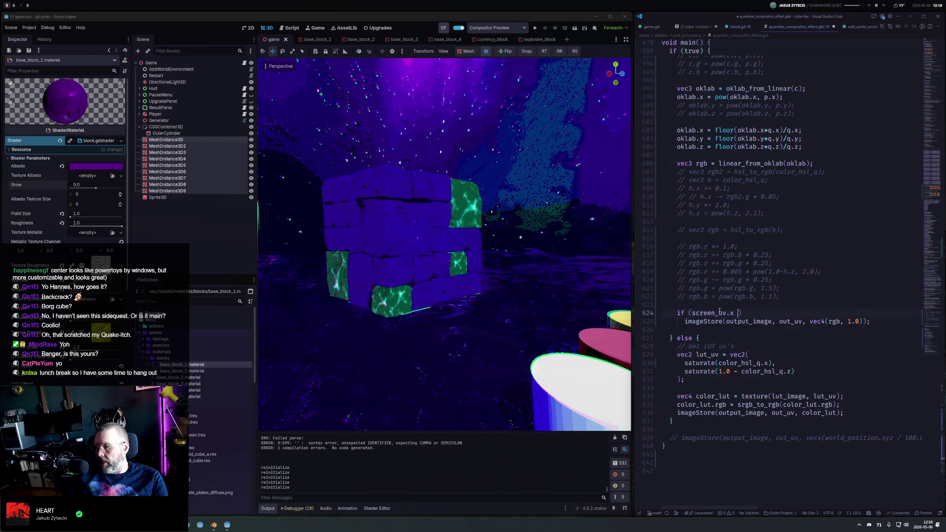
pyautogui.write('.5')
pyautogui.press('Left')
pyautogui.press('Left')
pyautogui.press('Left')
pyautogui.press('BackSpace')
pyautogui.write('<')
pyautogui.hotkey('ctrl', 's')
pyautogui.moveTo(543, 214)
pyautogui.mouseDown()
pyautogui.moveTo(494, 236)
pyautogui.moveTo(502, 240)
pyautogui.mouseUp()
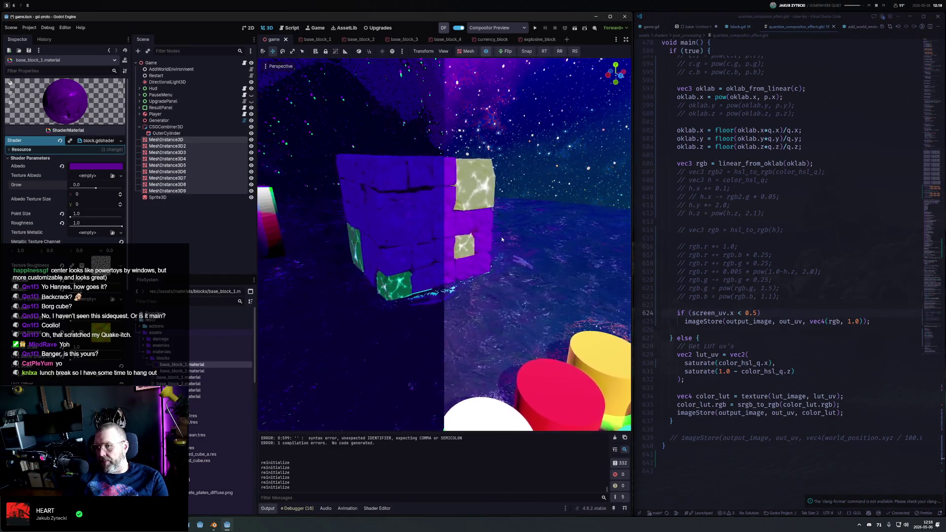
# Toggle the oklab.x pow curve off and back on, saving each time to compare the preview
pyautogui.click(769, 312)
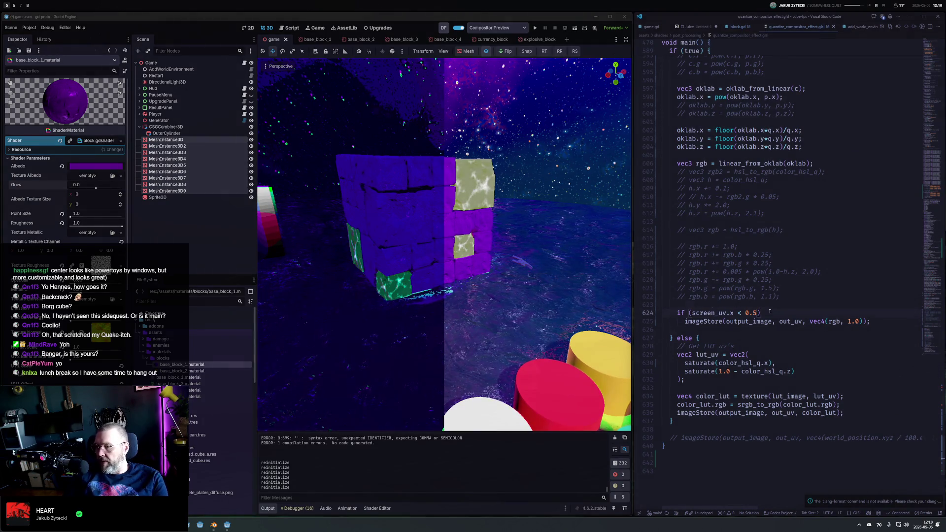
pyautogui.press('Up')
pyautogui.press('Up')
pyautogui.press('Up')
pyautogui.press('Up')
pyautogui.press('Up')
pyautogui.press('Up')
pyautogui.press('Up')
pyautogui.press('Up')
pyautogui.press('Up')
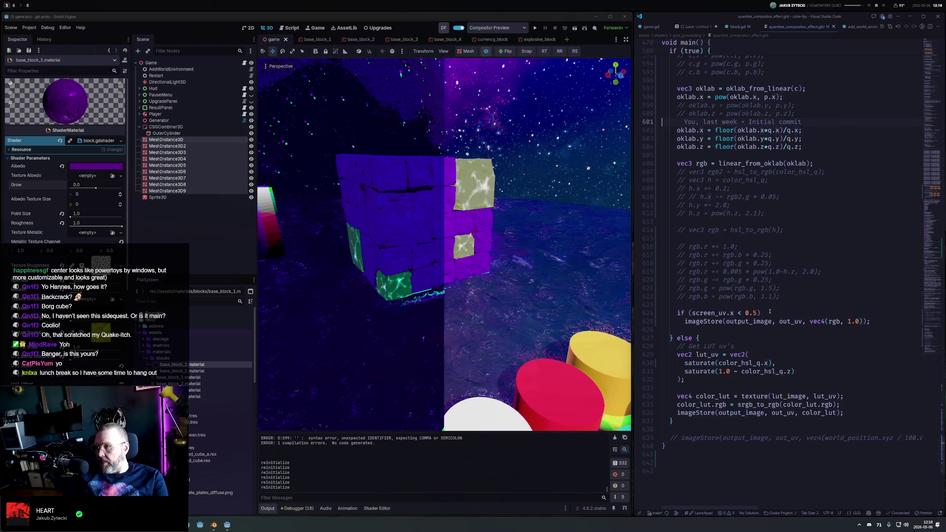
pyautogui.hotkey('ctrl', '/')
pyautogui.hotkey('ctrl', 's')
pyautogui.hotkey('ctrl', '/')
pyautogui.hotkey('ctrl', 's')
pyautogui.hotkey('ctrl', '/')
pyautogui.hotkey('ctrl', 's')
pyautogui.hotkey('ctrl', '/')
pyautogui.hotkey('ctrl', 's')
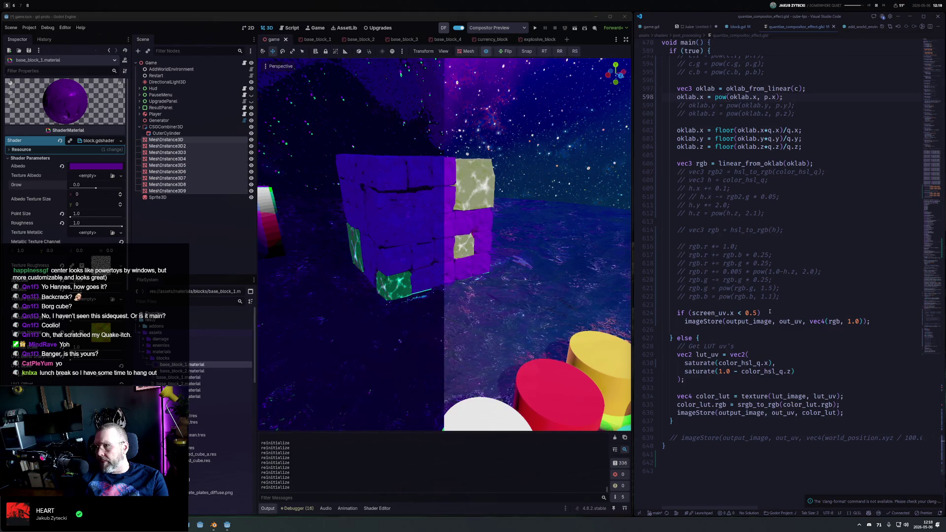
# Change the quantization steps q to vec3(8, 16, 16) and save
pyautogui.press('Up')
pyautogui.press('Up')
pyautogui.press('Up')
pyautogui.press('Left')
pyautogui.press('Left')
pyautogui.write('16')
pyautogui.hotkey('ctrl', 's')
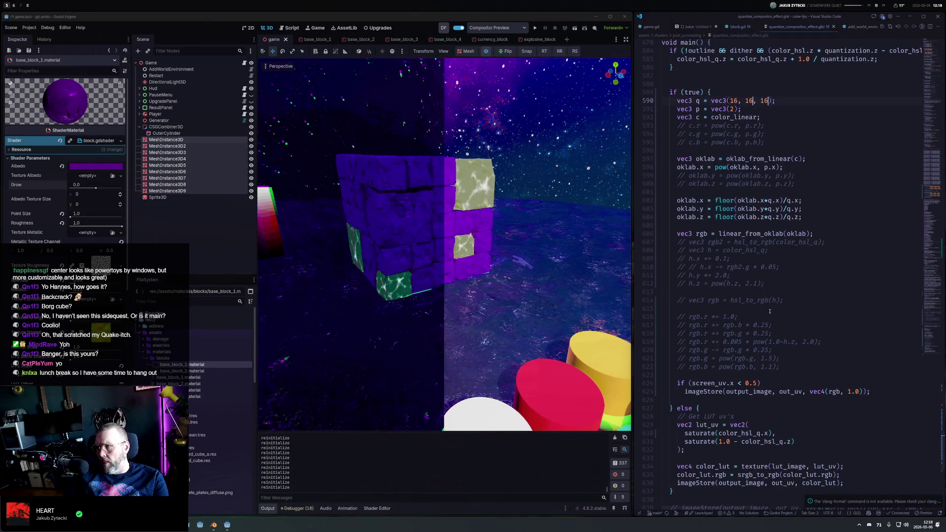
pyautogui.press('Escape')
pyautogui.hotkey('ctrl', 'Left')
pyautogui.hotkey('ctrl', 'Left')
pyautogui.hotkey('ctrl', 'Left')
pyautogui.hotkey('shift', 'Right')
pyautogui.write('8')
pyautogui.hotkey('ctrl', 's')
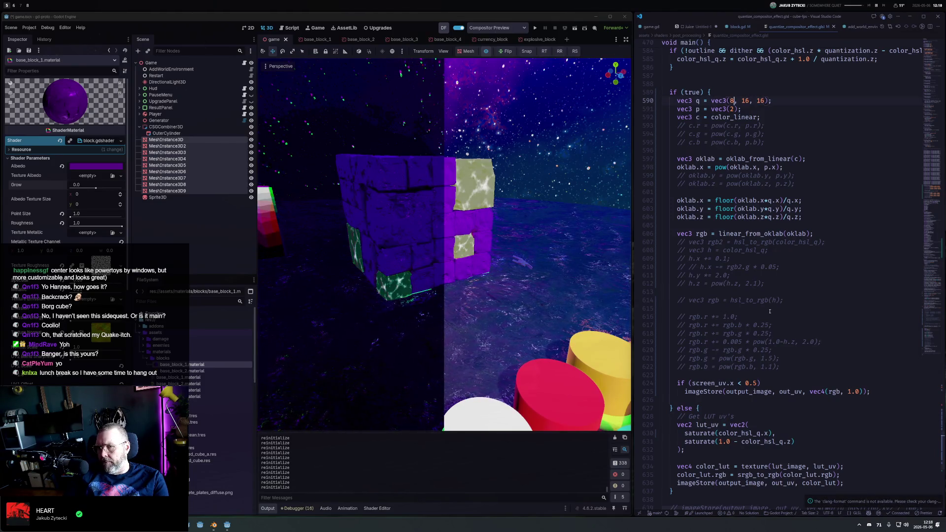
# Comment out the oklab.y and oklab.z floor lines so only lightness is quantized, and save
pyautogui.press('Down')
pyautogui.press('Down')
pyautogui.press('Down')
pyautogui.press('Down')
pyautogui.press('Home')
pyautogui.hotkey('shift', 'Down')
pyautogui.hotkey('shift', 'End')
pyautogui.hotkey('ctrl', '/')
pyautogui.hotkey('ctrl', 's')
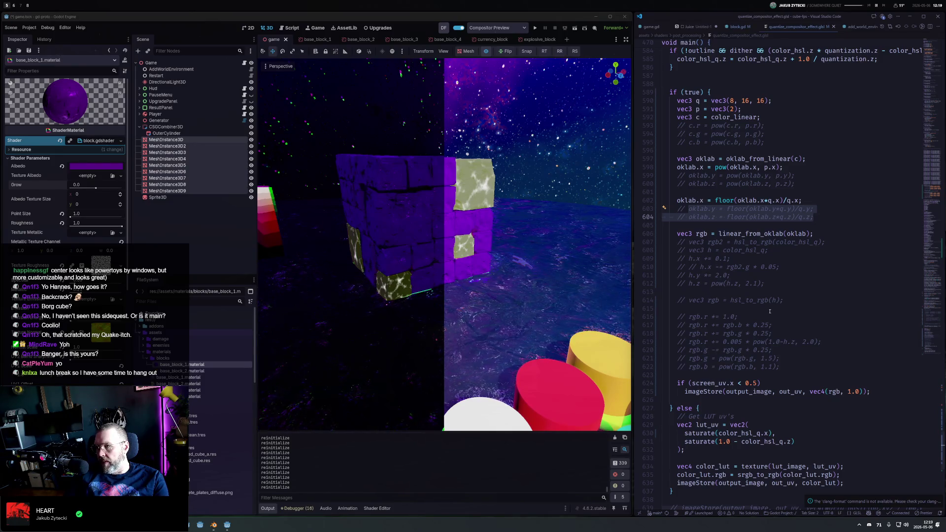
# Comment out the oklab.x pow curve and uncomment the oklab.y and oklab.z floor lines
pyautogui.press('Up')
pyautogui.press('Up')
pyautogui.press('Up')
pyautogui.hotkey('ctrl', '/')
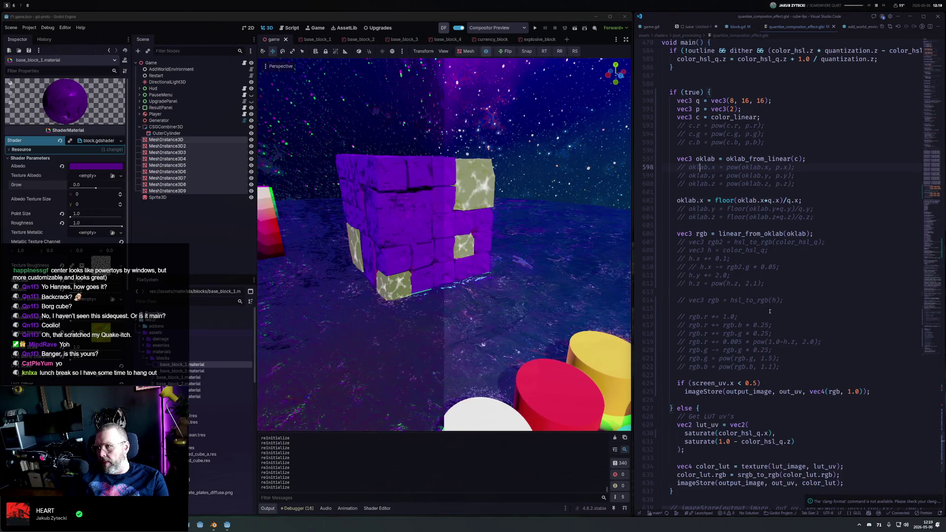
pyautogui.press('Down')
pyautogui.hotkey('shift', 'Down')
pyautogui.press('Down')
pyautogui.press('Down')
pyautogui.press('Down')
pyautogui.hotkey('shift', 'Down')
pyautogui.hotkey('shift', 'Down')
pyautogui.hotkey('ctrl', '/')
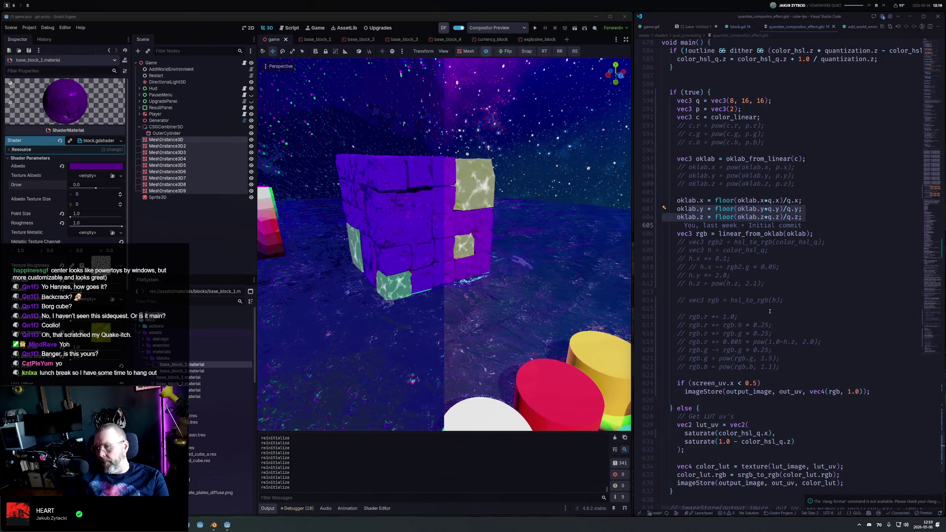
# Orbit and pan Godot's view to reframe the block cube
pyautogui.rightClick(727, 302)
pyautogui.click(528, 246)
pyautogui.moveTo(528, 246)
pyautogui.mouseDown()
pyautogui.moveTo(447, 271)
pyautogui.moveTo(520, 165)
pyautogui.moveTo(489, 250)
pyautogui.mouseUp()
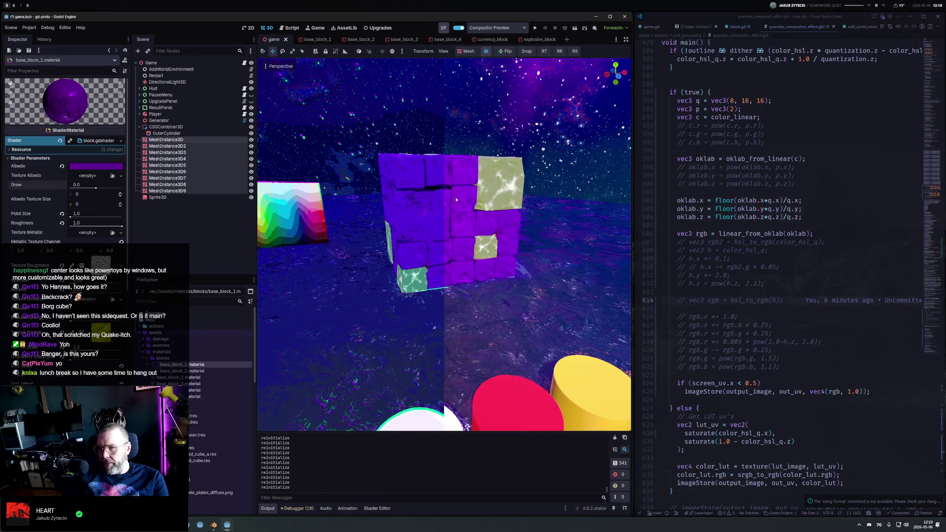
pyautogui.moveTo(456, 200); pyautogui.dragTo(747, 242)
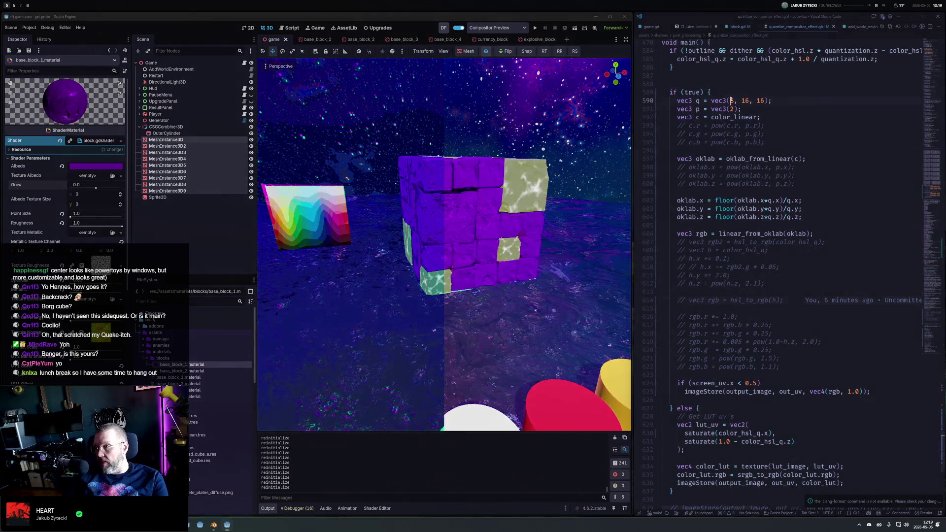
pyautogui.click(731, 101)
pyautogui.write('4')
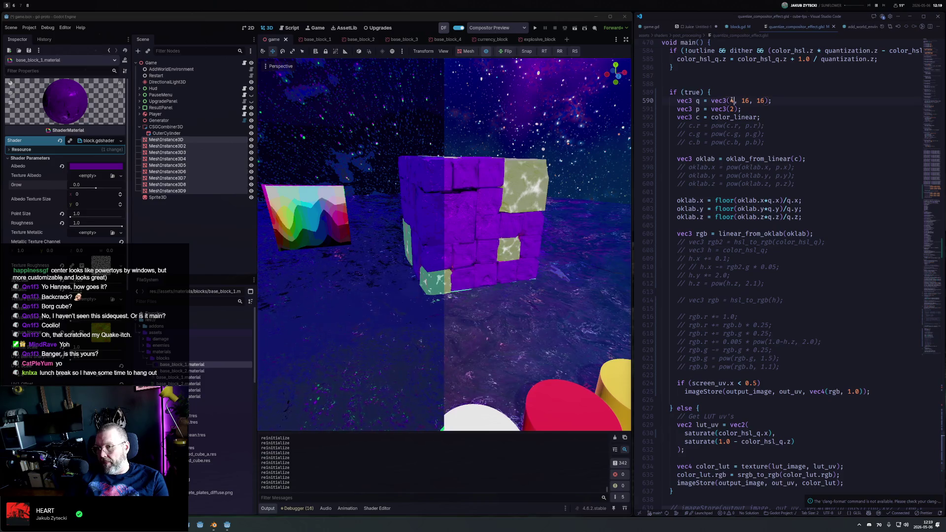
pyautogui.hotkey('ctrl', 'Right')
pyautogui.hotkey('ctrl', 'Right')
pyautogui.write('8')
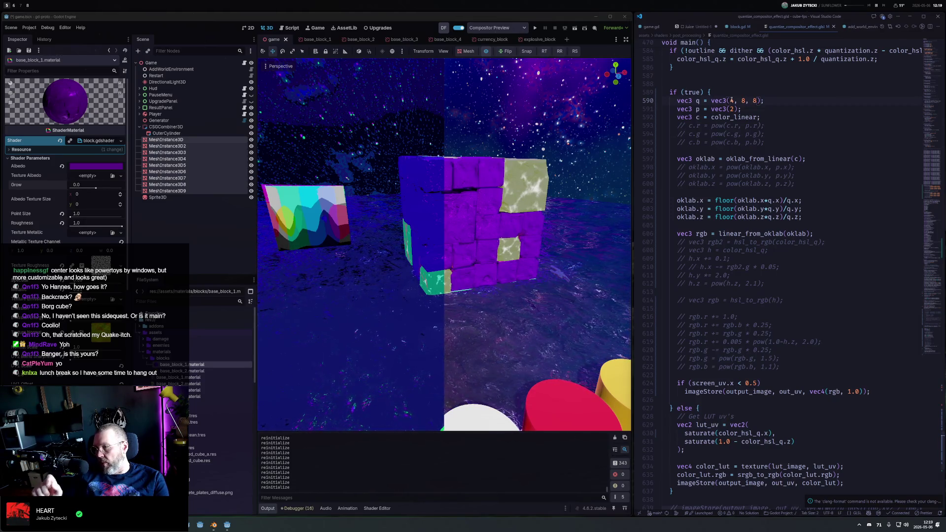
pyautogui.press('BackSpace')
pyautogui.write('4')
pyautogui.hotkey('ctrl', 's')
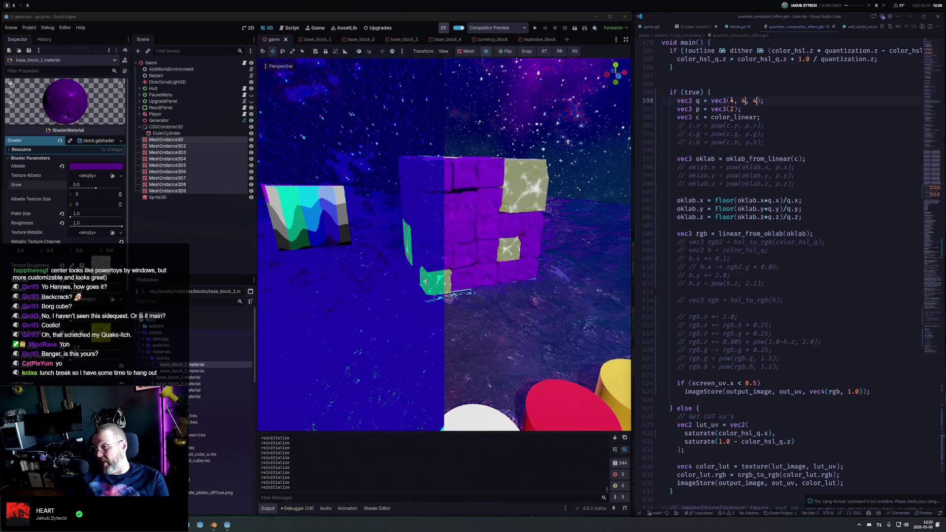
pyautogui.press('BackSpace')
pyautogui.write('16')
pyautogui.hotkey('ctrl', 's')
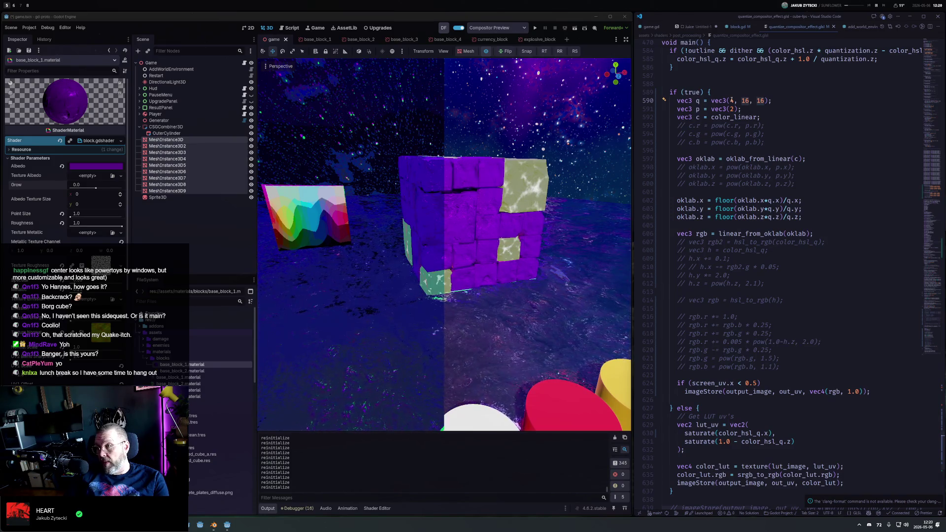
pyautogui.click(731, 100)
pyautogui.press('BackSpace')
pyautogui.write('8')
pyautogui.hotkey('ctrl', 's')
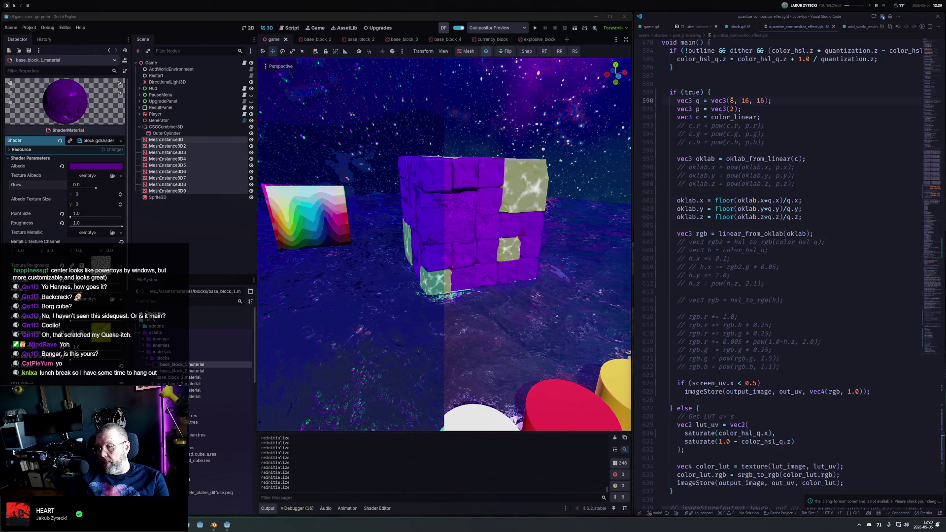
pyautogui.scroll(3, 526, 229)
pyautogui.moveTo(526, 229)
pyautogui.mouseDown()
pyautogui.moveTo(584, 235)
pyautogui.moveTo(499, 235)
pyautogui.moveTo(642, 198)
pyautogui.mouseUp()
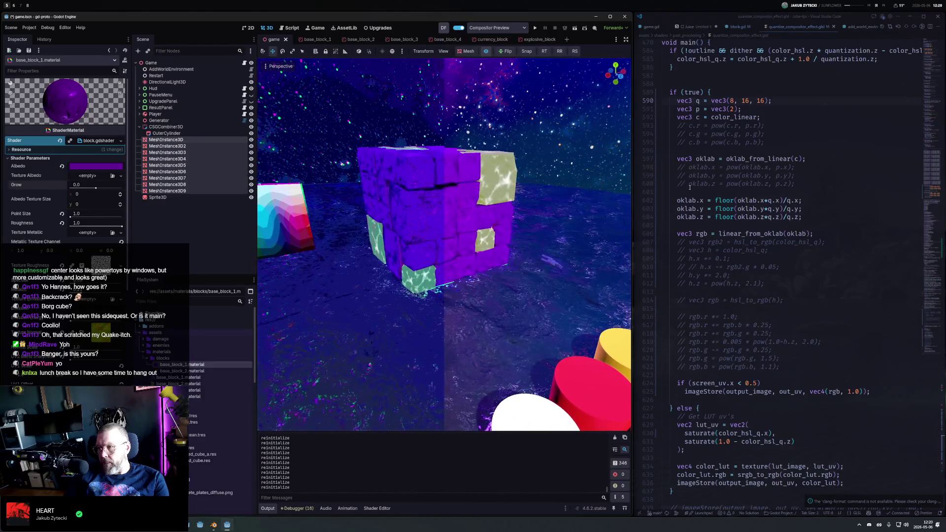
pyautogui.moveTo(776, 143); pyautogui.dragTo(776, 125)
# Uncomment the RGB pow lines and set the exponent p to vec3(1.5), then save
pyautogui.hotkey('ctrl', '/')
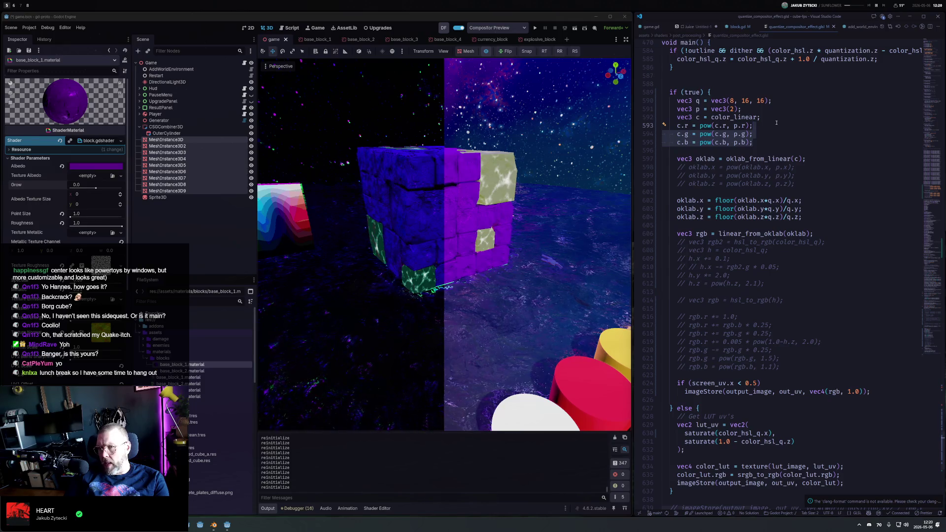
pyautogui.press('Up')
pyautogui.press('Up')
pyautogui.press('Left')
pyautogui.press('Left')
pyautogui.press('BackSpace')
pyautogui.write('1')
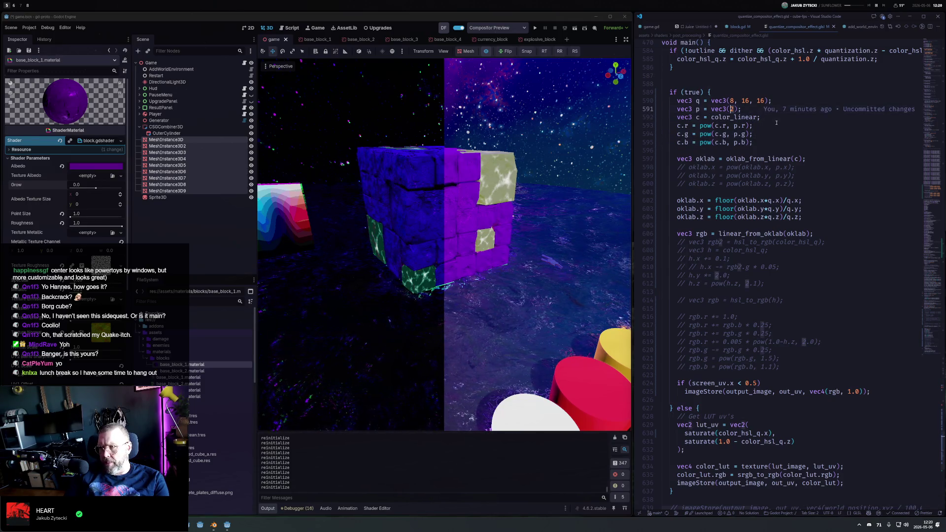
pyautogui.write('.5')
pyautogui.hotkey('ctrl', 's')
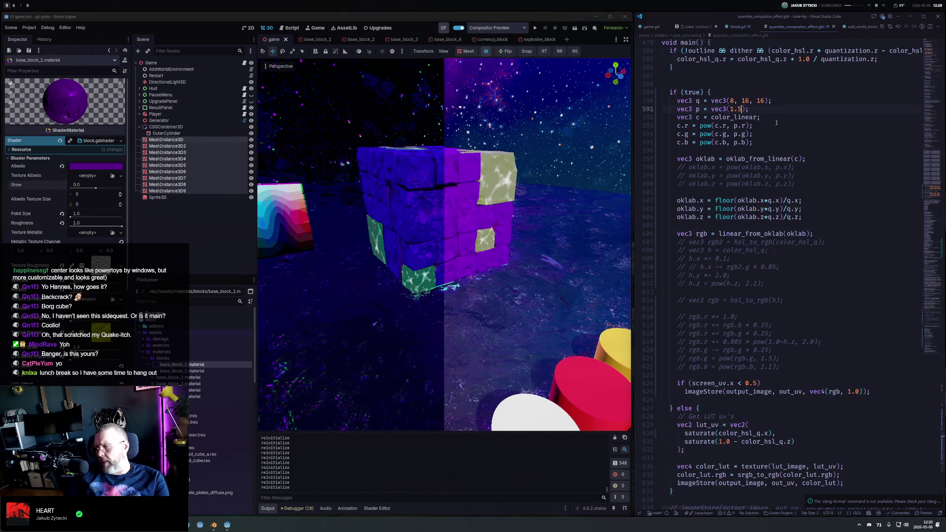
# Recomment the c.r, c.g, c.b pow lines, restore the oklab.x pow curve, save, and orbit the view
pyautogui.press('Down')
pyautogui.press('Down')
pyautogui.hotkey('shift', 'Down')
pyautogui.hotkey('shift', 'Down')
pyautogui.hotkey('shift', 'Down')
pyautogui.hotkey('ctrl', '/')
pyautogui.press('Down')
pyautogui.press('Down')
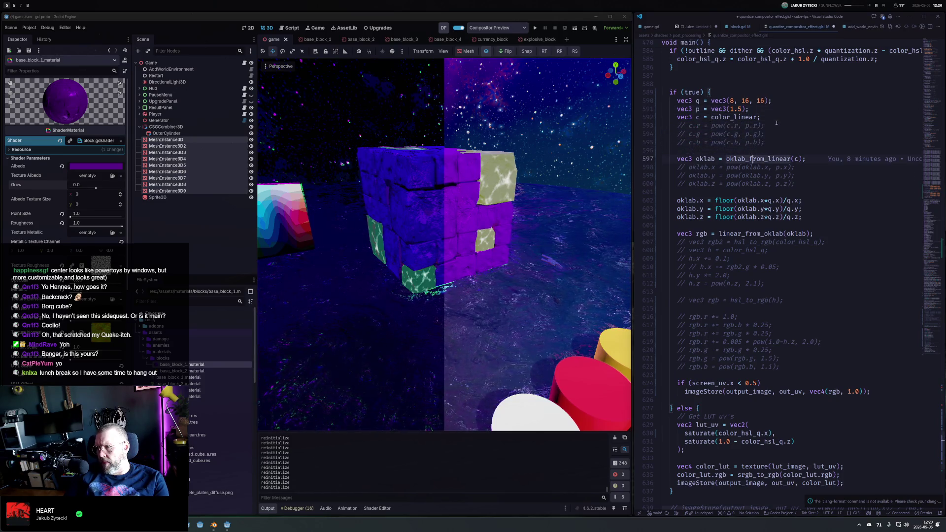
pyautogui.hotkey('ctrl', '/')
pyautogui.hotkey('ctrl', 's')
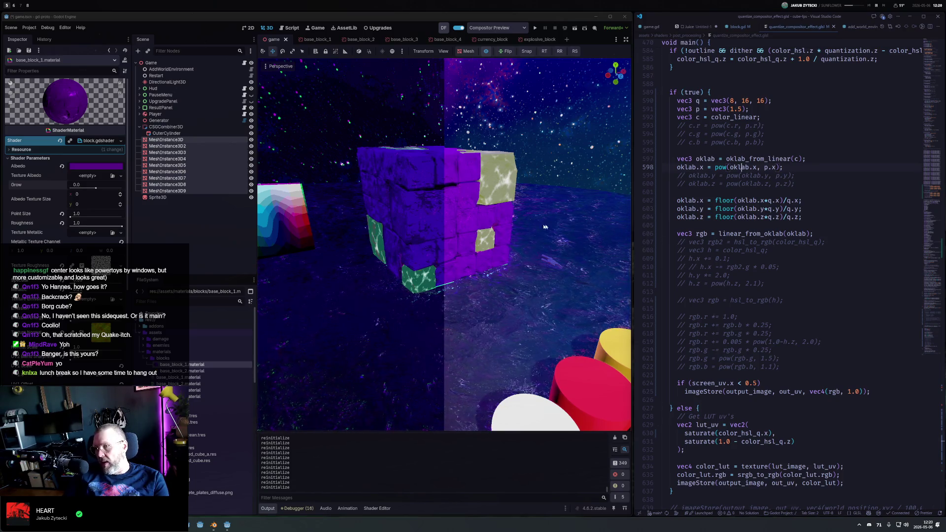
pyautogui.moveTo(479, 227)
pyautogui.mouseDown()
pyautogui.moveTo(436, 223)
pyautogui.moveTo(608, 215)
pyautogui.moveTo(460, 219)
pyautogui.moveTo(531, 241)
pyautogui.moveTo(419, 220)
pyautogui.moveTo(511, 221)
pyautogui.moveTo(498, 217)
pyautogui.moveTo(496, 202)
pyautogui.moveTo(491, 224)
pyautogui.mouseUp()
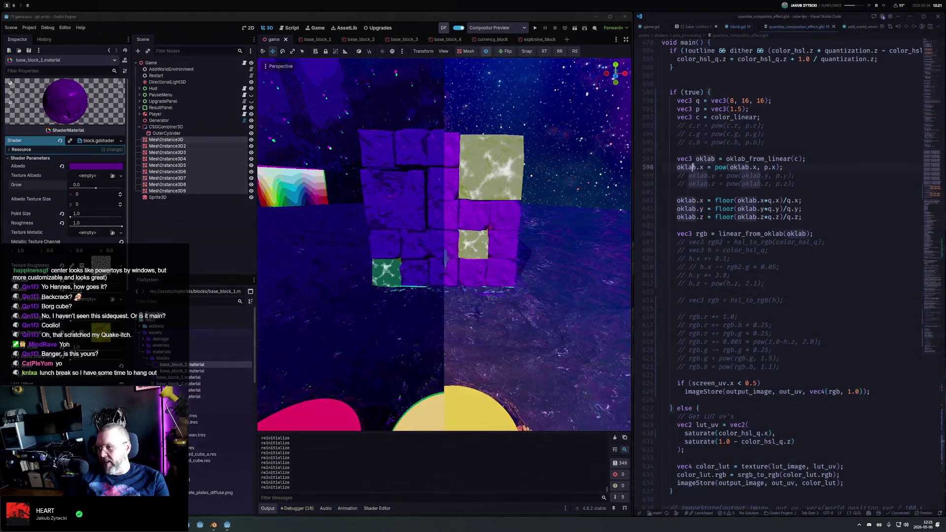
# Drop the oklab.x pow curve, briefly preview curves on oklab.y and oklab.z, then recomment them
pyautogui.hotkey('ctrl', '/')
pyautogui.hotkey('ctrl', 's')
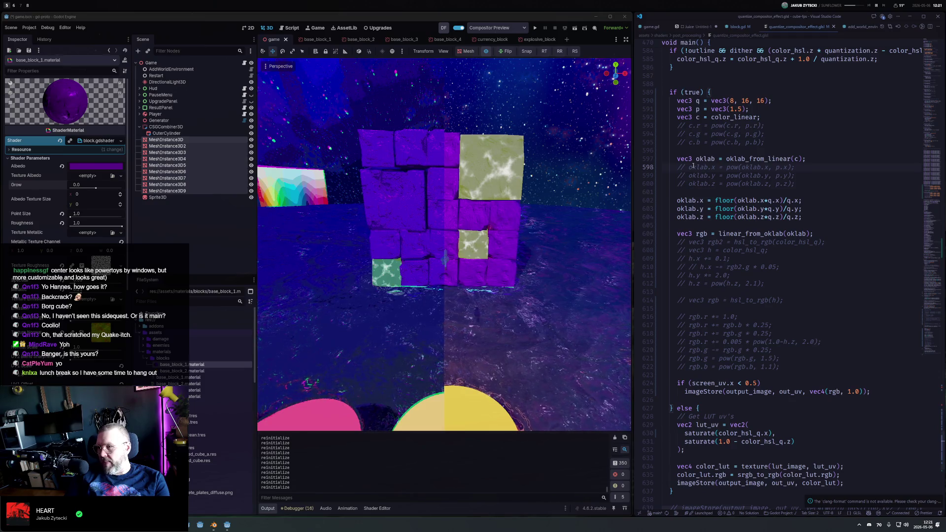
pyautogui.press('Down')
pyautogui.hotkey('shift', 'Down')
pyautogui.hotkey('ctrl', '/')
pyautogui.hotkey('ctrl', 's')
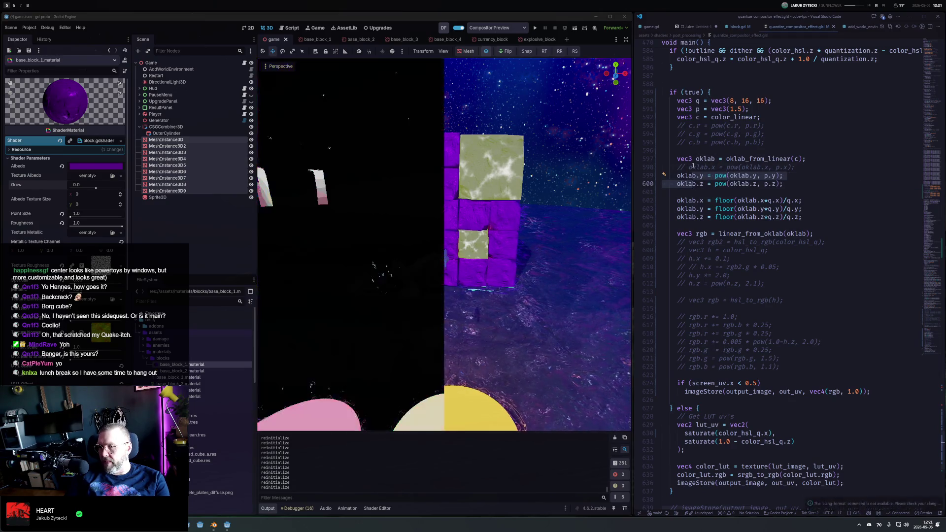
pyautogui.hotkey('ctrl', '/')
# Uncomment the oklab.x floor line on line 602 and orbit Godot's camera around the block wall
pyautogui.press('Down')
pyautogui.press('Down')
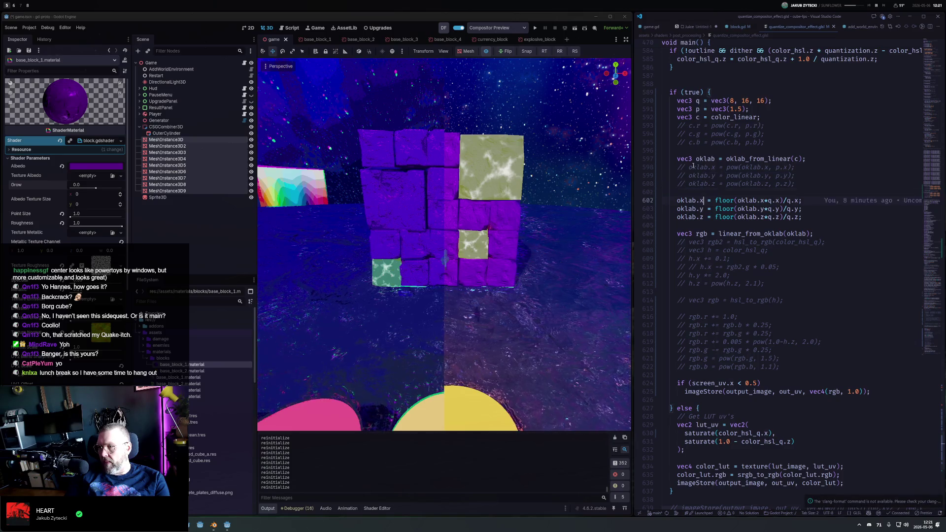
pyautogui.press('Down')
pyautogui.press('Down')
pyautogui.press('Up')
pyautogui.press('Up')
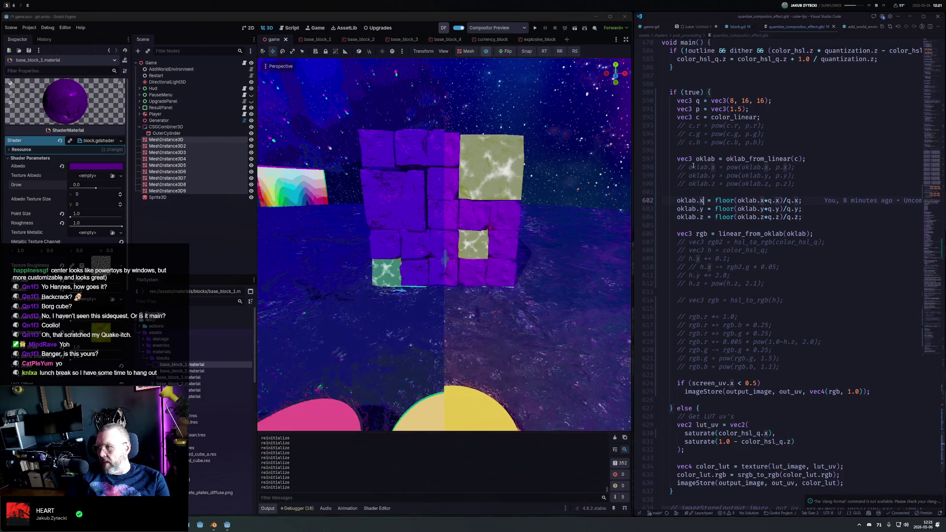
pyautogui.hotkey('ctrl', '/')
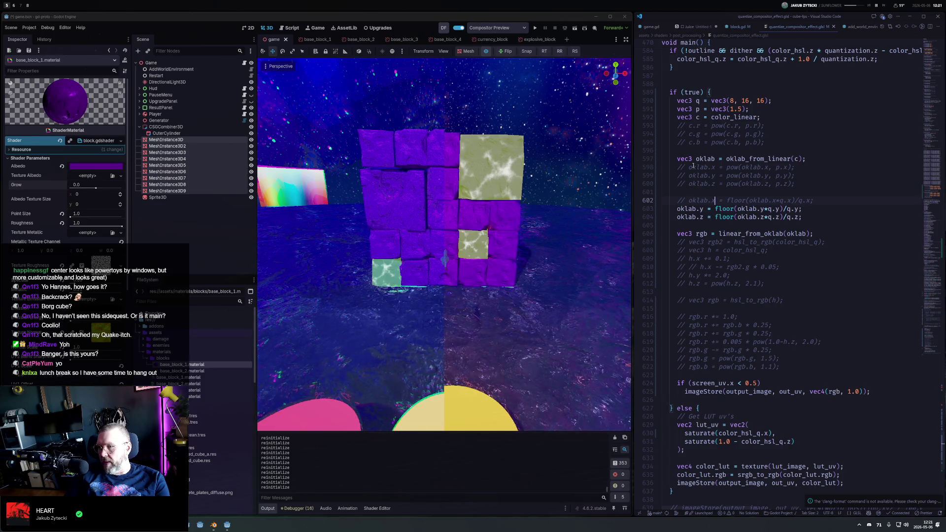
pyautogui.hotkey('ctrl', '/')
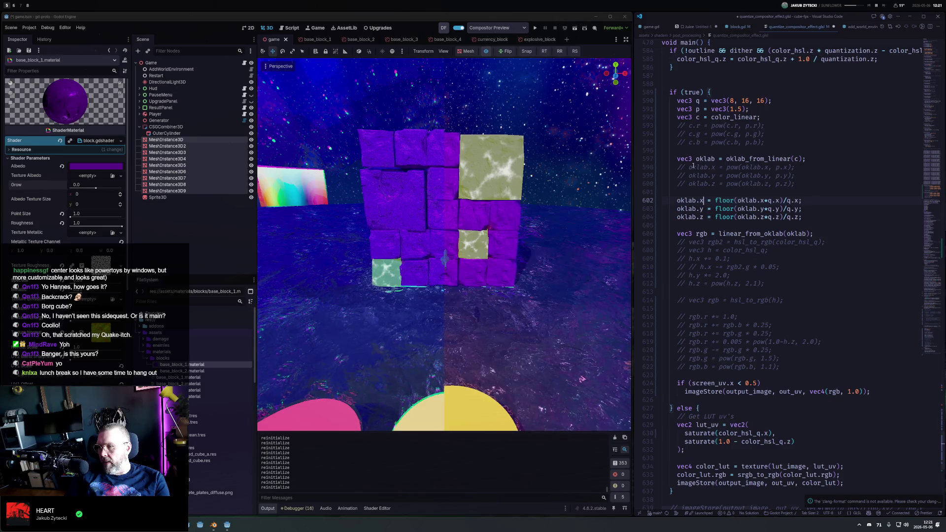
pyautogui.press('Down')
pyautogui.press('Down')
pyautogui.press('Up')
pyautogui.press('Up')
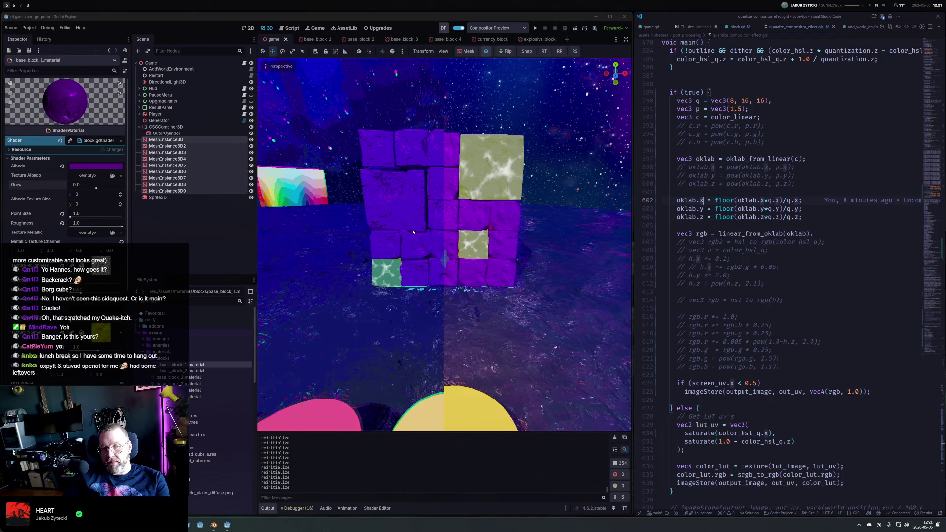
pyautogui.moveTo(425, 215)
pyautogui.mouseDown()
pyautogui.moveTo(438, 196)
pyautogui.moveTo(433, 111)
pyautogui.moveTo(577, 284)
pyautogui.moveTo(466, 121)
pyautogui.moveTo(441, 265)
pyautogui.moveTo(459, 254)
pyautogui.mouseUp()
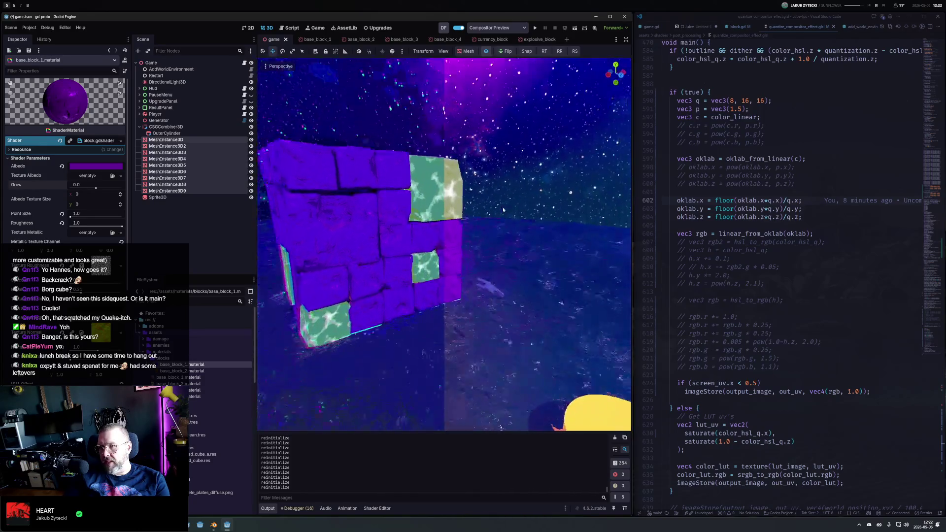
# Zoom out in Godot to show the block wall, gradient panel and coloured cylinders together
pyautogui.scroll(-5, 477, 244)
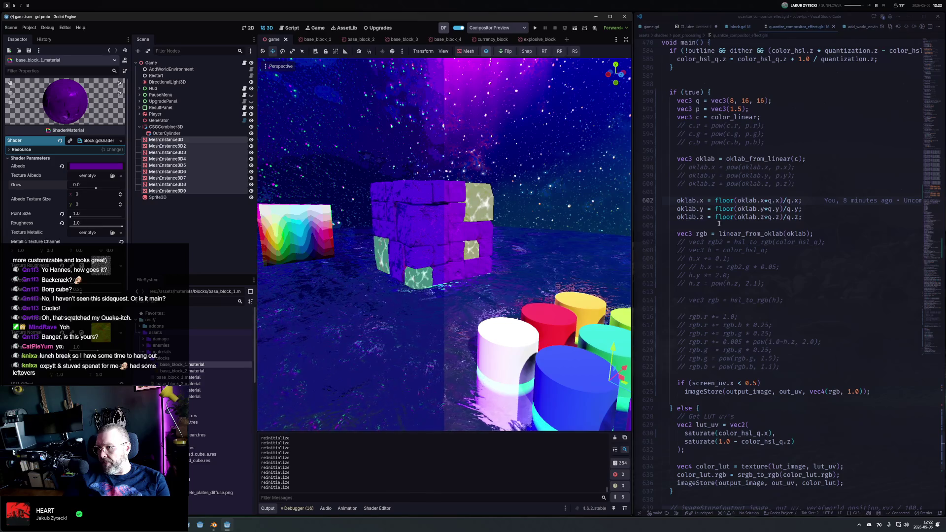
# Uncomment the block of rgb tweak lines and save
pyautogui.click(677, 317)
pyautogui.keyDown('shift'); pyautogui.click(795, 360); pyautogui.keyUp('shift')
pyautogui.hotkey('shift', 'Down')
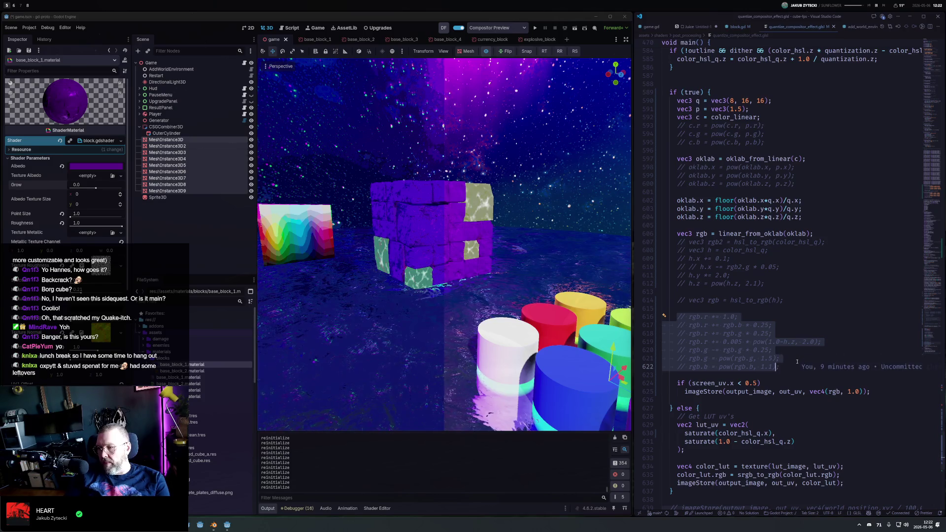
pyautogui.hotkey('ctrl', '/')
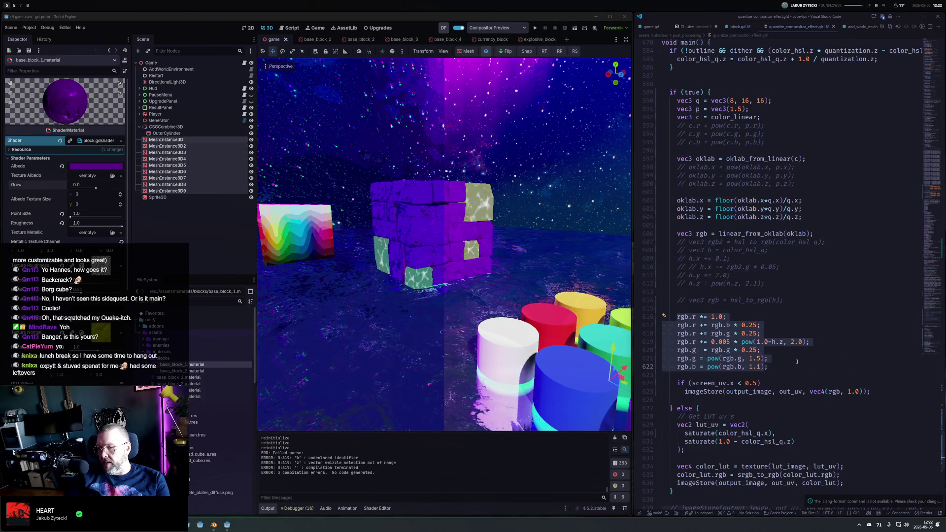
pyautogui.press('Escape')
# Delete the line that uses the undeclared h.z and save so Godot recompiles
pyautogui.hotkey('alt', 'F5')
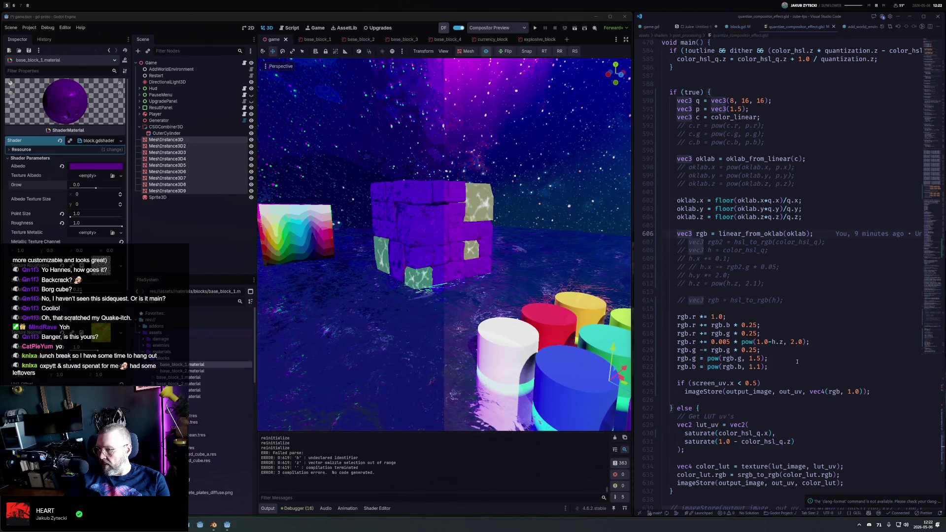
pyautogui.press('Up')
pyautogui.press('Up')
pyautogui.press('Up')
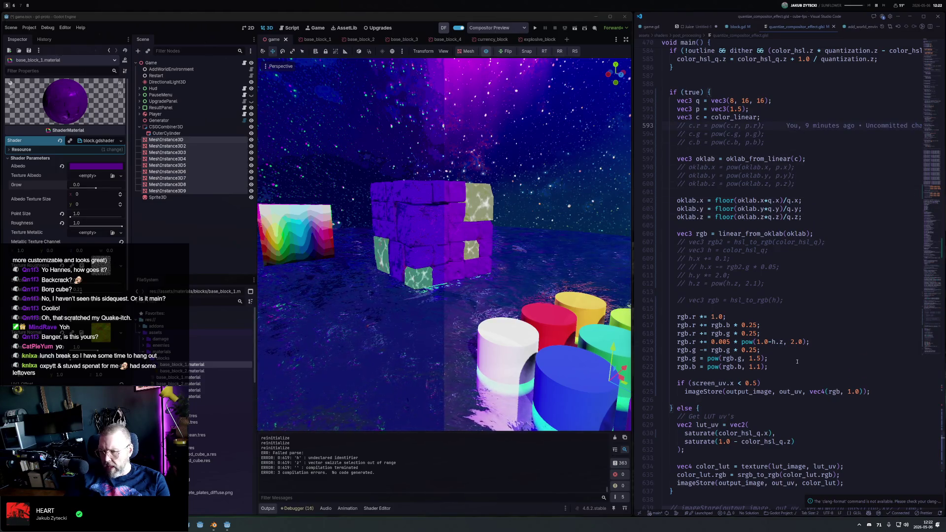
pyautogui.press('Down')
pyautogui.press('Down')
pyautogui.press('Down')
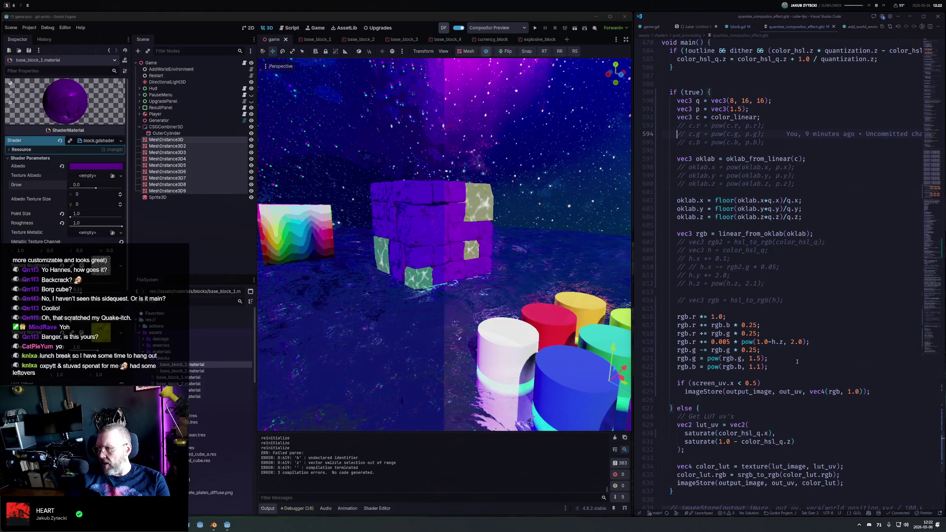
pyautogui.press('Up')
pyautogui.press('Up')
pyautogui.press('Up')
pyautogui.press('Down')
pyautogui.press('Down')
pyautogui.press('Down')
pyautogui.press('Down')
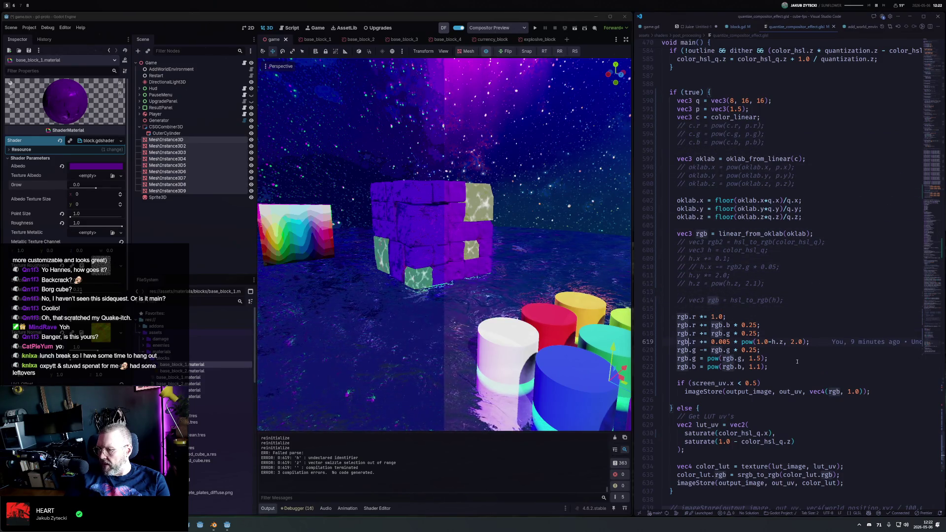
pyautogui.hotkey('ctrl', 'shift', 'k')
pyautogui.hotkey('ctrl', 's')
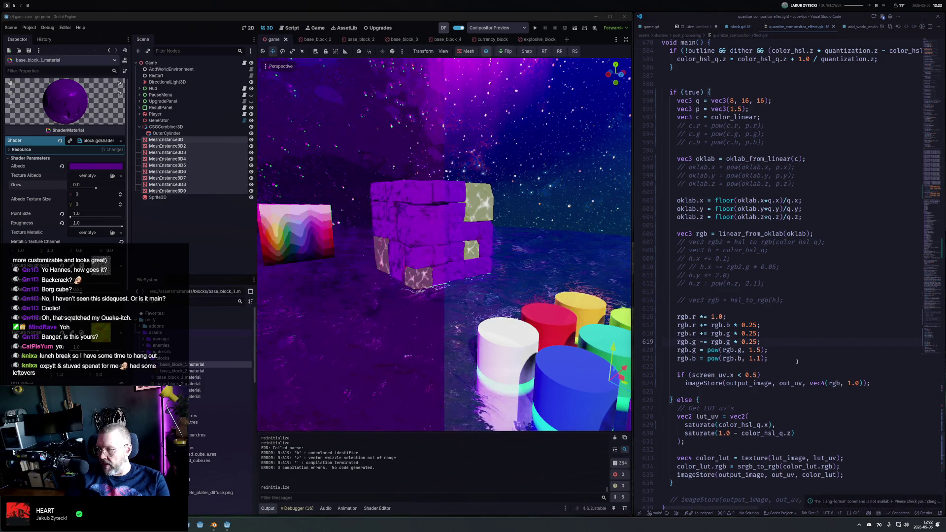
# Comment out the two green-mixing lines and lines 616–617, saving after each
pyautogui.press('Up')
pyautogui.hotkey('shift', 'Down')
pyautogui.hotkey('shift', 'End')
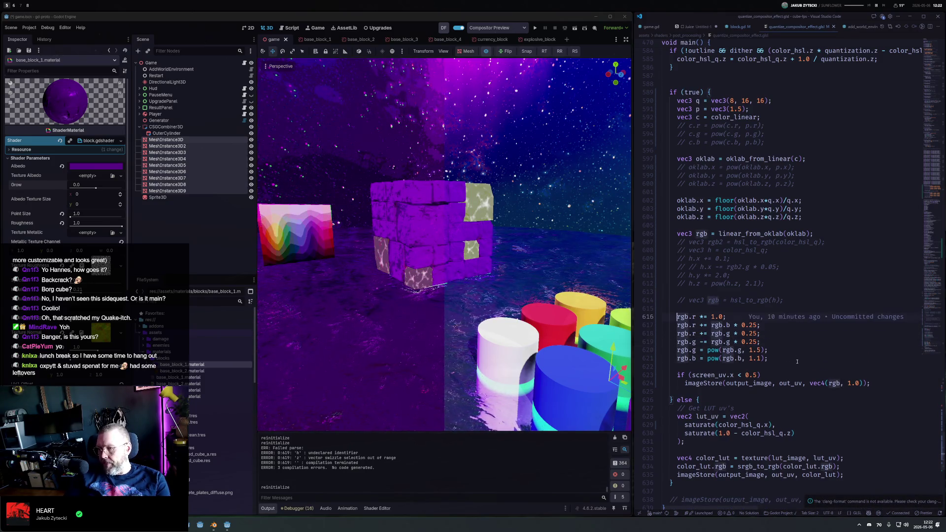
pyautogui.hotkey('ctrl', '/')
pyautogui.hotkey('ctrl', 's')
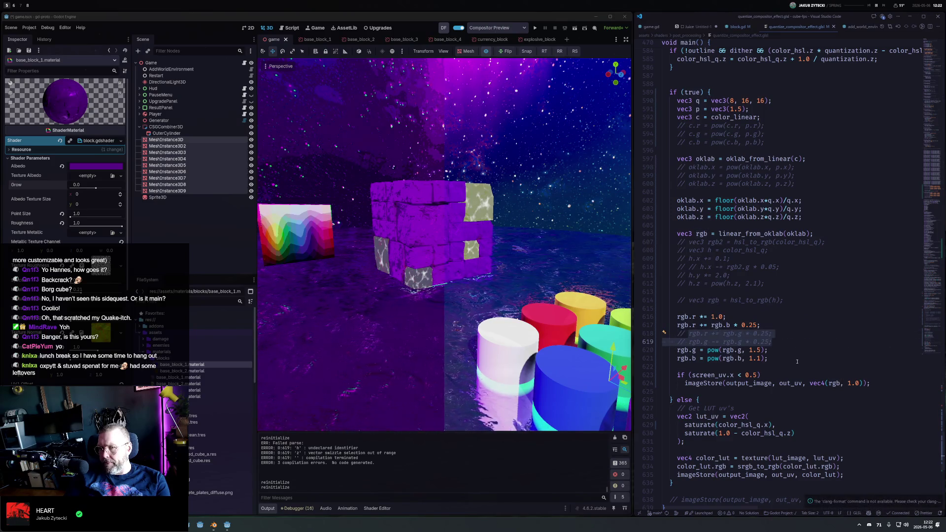
pyautogui.press('Up')
pyautogui.press('Up')
pyautogui.hotkey('shift', 'Up')
pyautogui.hotkey('ctrl', '/')
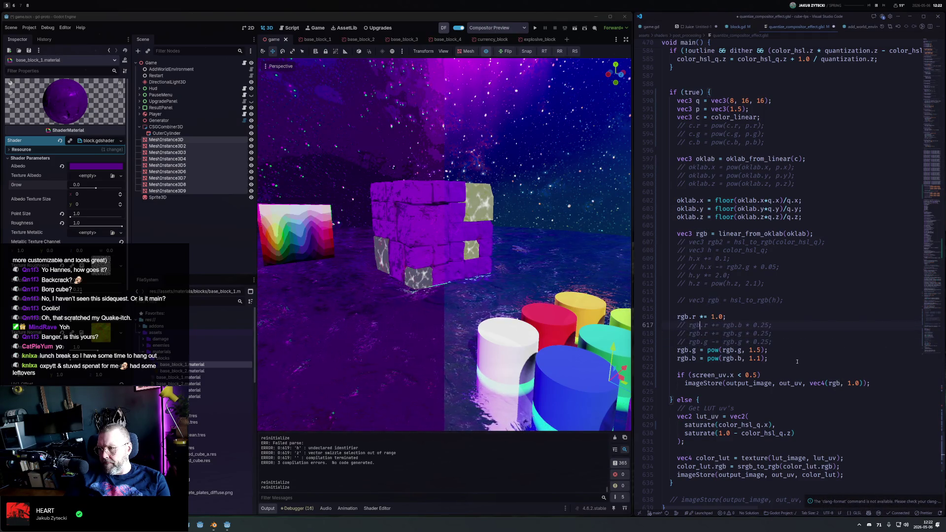
pyautogui.hotkey('ctrl', 's')
# Uncomment the blue-into-red line and lower its factor from 0.25 to 0.1
pyautogui.press('Down')
pyautogui.hotkey('ctrl', '/')
pyautogui.hotkey('ctrl', 's')
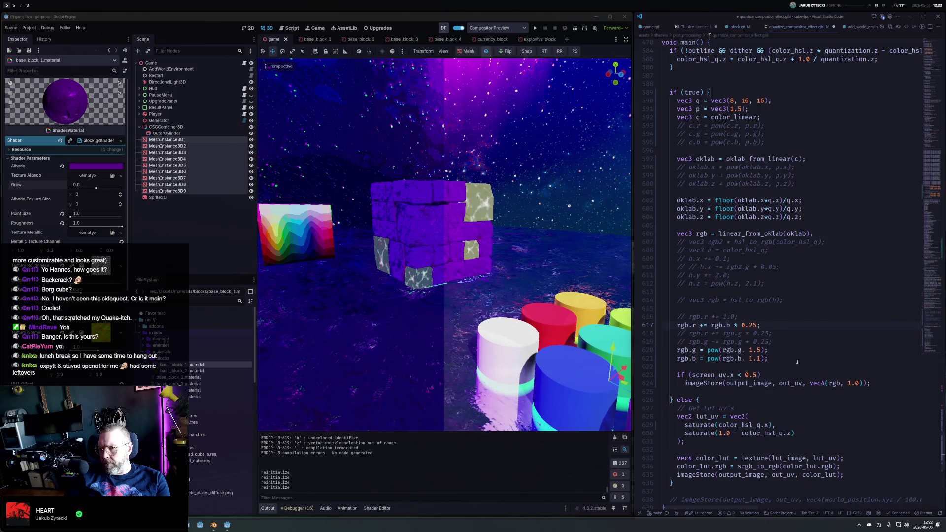
pyautogui.press('End')
pyautogui.press('Left')
pyautogui.press('BackSpace')
pyautogui.press('BackSpace')
pyautogui.write('1')
pyautogui.hotkey('ctrl', 's')
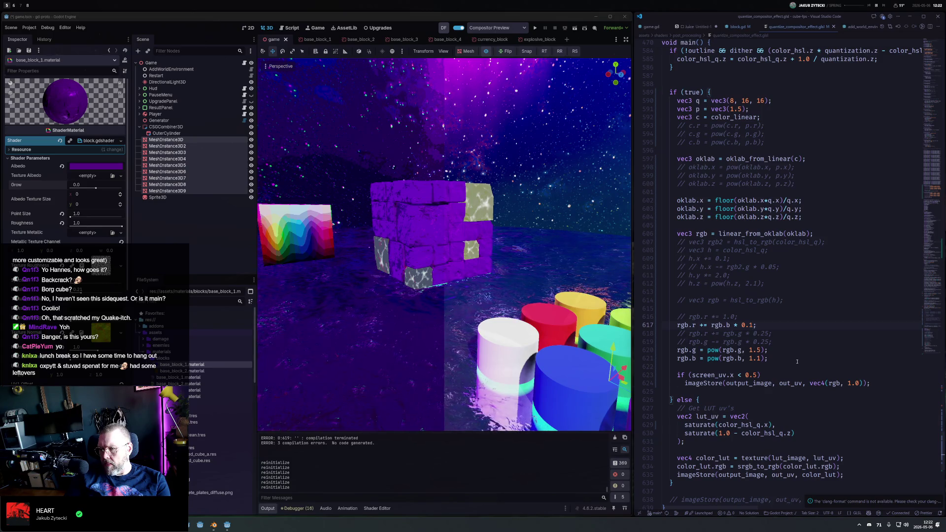
# Toggle the blue pow curve off and back on to compare, saving each time
pyautogui.press('Down')
pyautogui.press('Down')
pyautogui.press('Down')
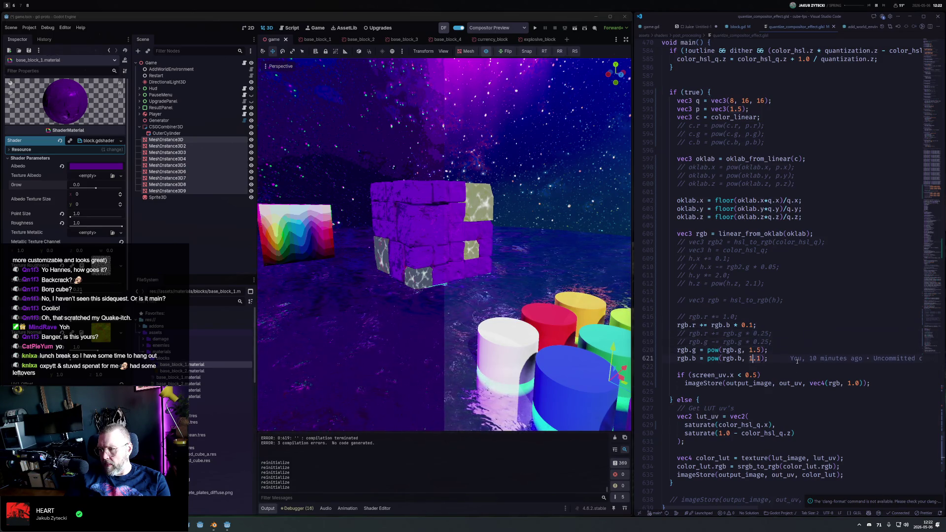
pyautogui.hotkey('ctrl', '/')
pyautogui.hotkey('ctrl', 's')
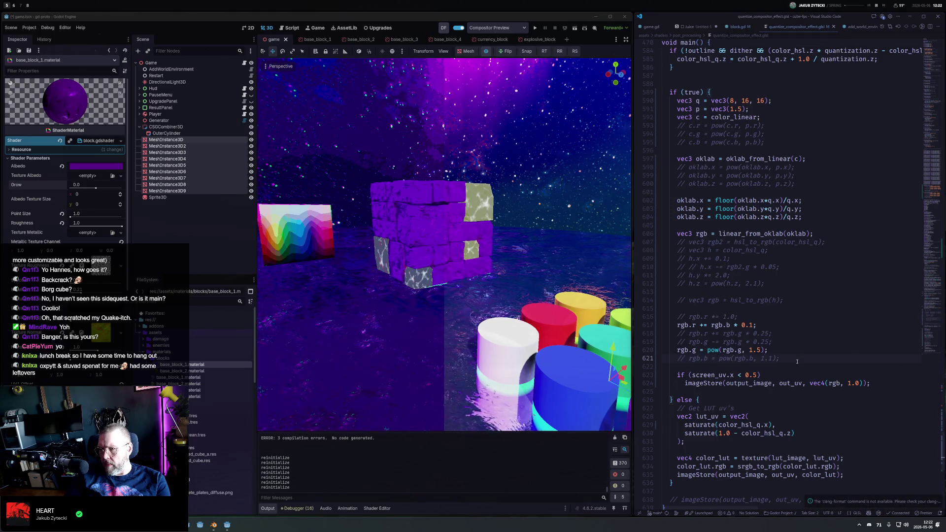
pyautogui.hotkey('ctrl', '/')
pyautogui.hotkey('ctrl', 's')
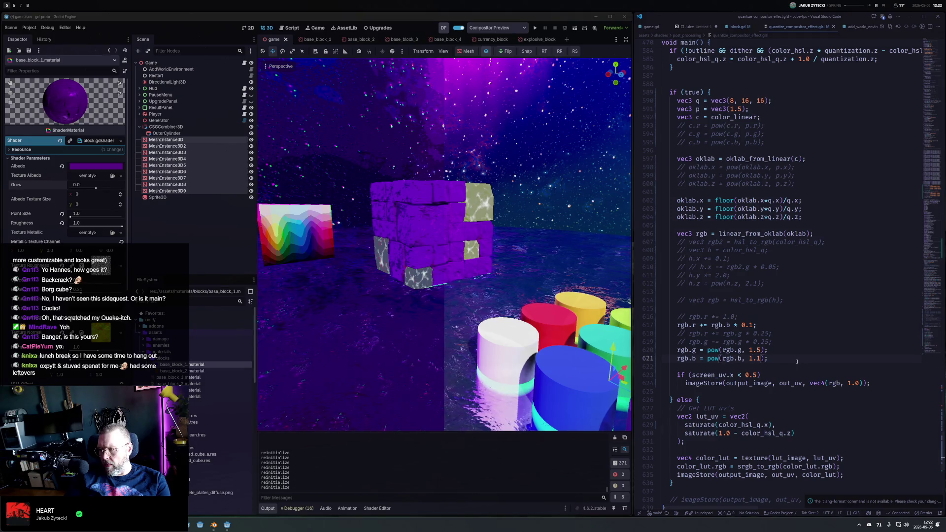
# Duplicate the green pow line into rgb.r = pow(rgb.r, 0.9)
pyautogui.press('Up')
pyautogui.hotkey('shift', 'alt', 'Up')
pyautogui.press('Home')
pyautogui.hotkey('ctrl', 'Right')
pyautogui.hotkey('ctrl', 'Right')
pyautogui.press('BackSpace')
pyautogui.write('r')
pyautogui.press('Escape')
pyautogui.hotkey('ctrl', 'Right')
pyautogui.hotkey('ctrl', 'Right')
pyautogui.hotkey('ctrl', 'Right')
pyautogui.press('BackSpace')
pyautogui.write('r')
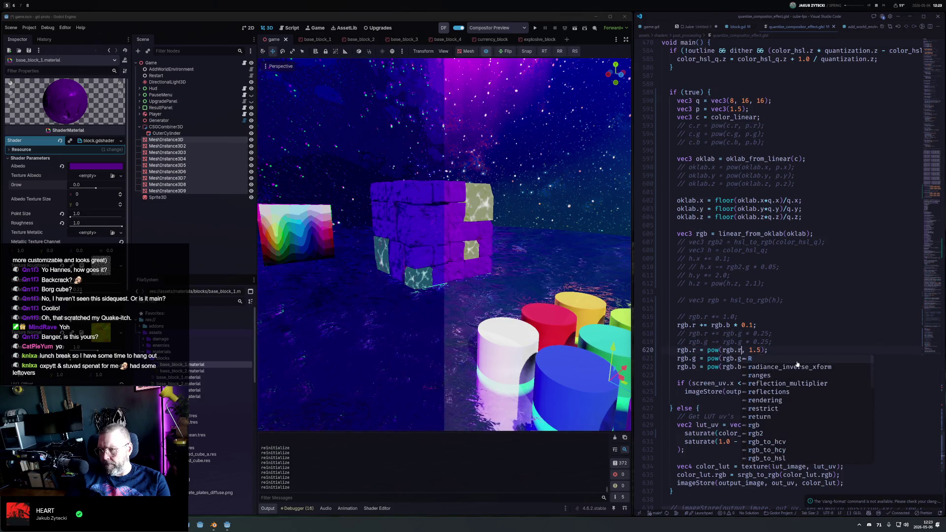
pyautogui.press('Escape')
pyautogui.press('Right')
pyautogui.press('Right')
pyautogui.hotkey('shift', 'Right')
pyautogui.hotkey('shift', 'Right')
pyautogui.hotkey('shift', 'Right')
pyautogui.write('1.1')
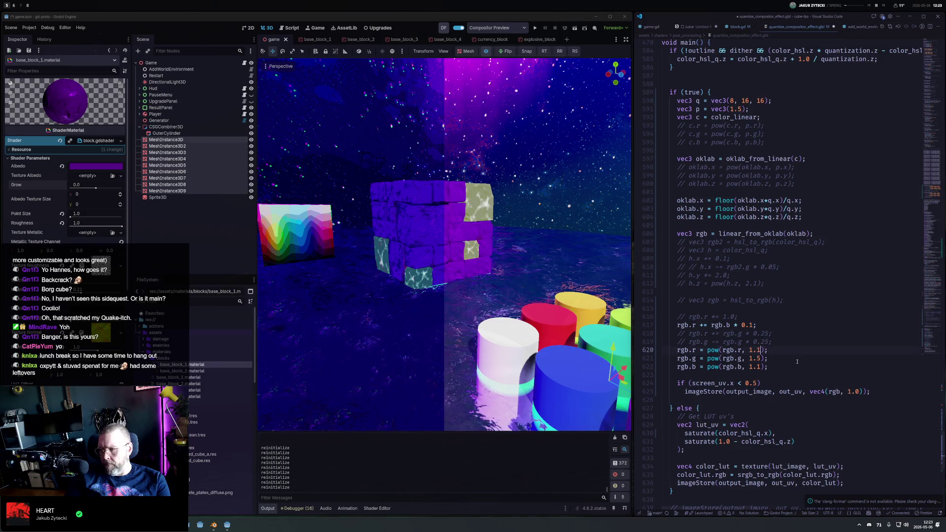
pyautogui.press('BackSpace')
pyautogui.press('BackSpace')
pyautogui.press('BackSpace')
pyautogui.write('0.9')
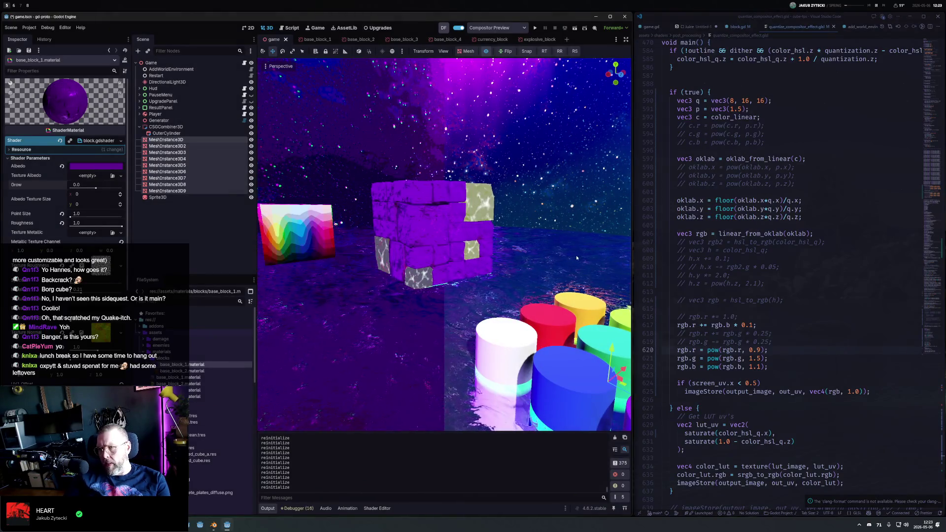
# Reframe the scene and compare it with Compositor Preview switched off and back on
pyautogui.scroll(-3, 492, 245)
pyautogui.moveTo(492, 242); pyautogui.dragTo(558, 266)
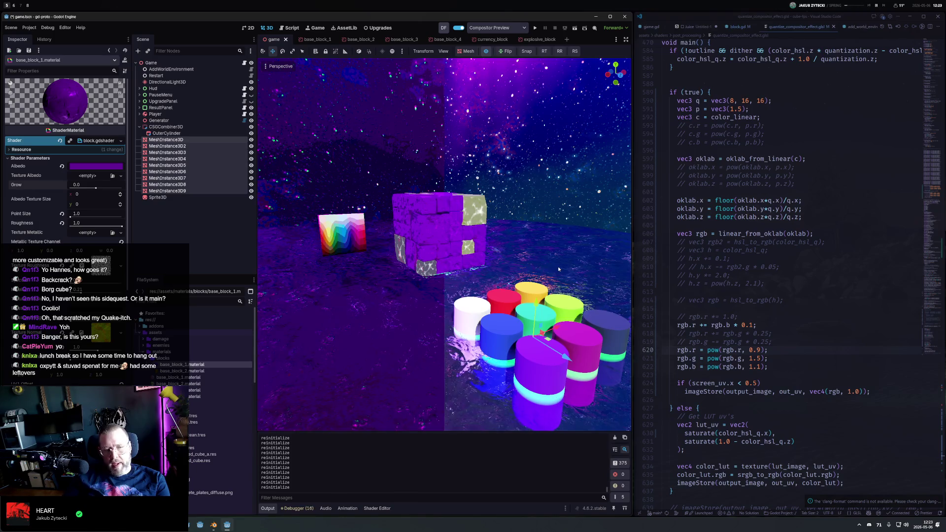
pyautogui.moveTo(558, 269)
pyautogui.mouseDown()
pyautogui.moveTo(400, 259)
pyautogui.moveTo(392, 271)
pyautogui.moveTo(398, 281)
pyautogui.moveTo(418, 260)
pyautogui.moveTo(465, 261)
pyautogui.mouseUp()
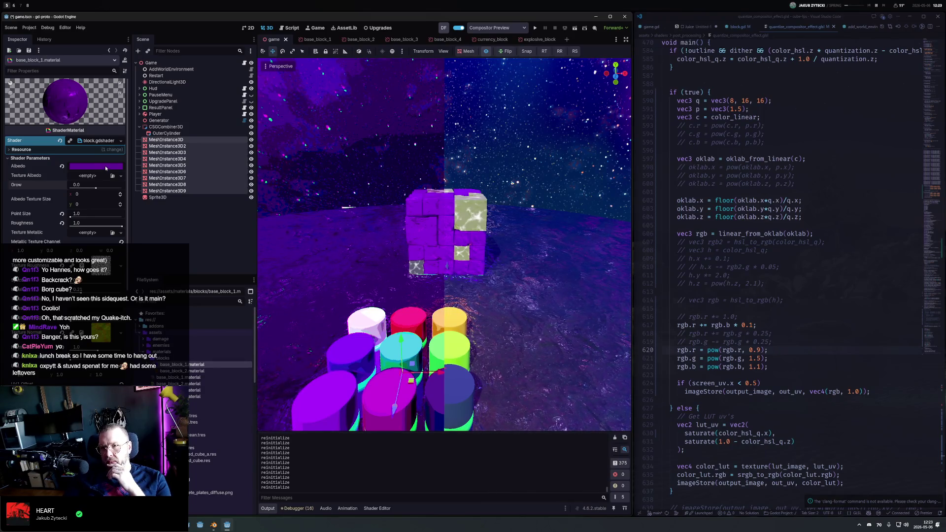
pyautogui.click(486, 51)
pyautogui.click(486, 51)
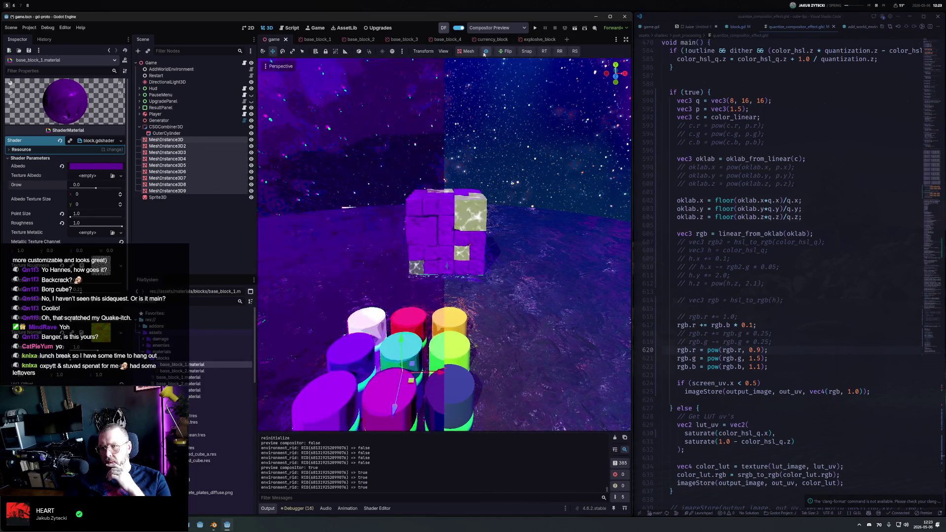
# Darken the base_block_3 material's albedo colour to a deeper purple
pyautogui.click(113, 167)
pyautogui.moveTo(136, 231); pyautogui.dragTo(137, 239)
pyautogui.moveTo(375, 256); pyautogui.dragTo(458, 252)
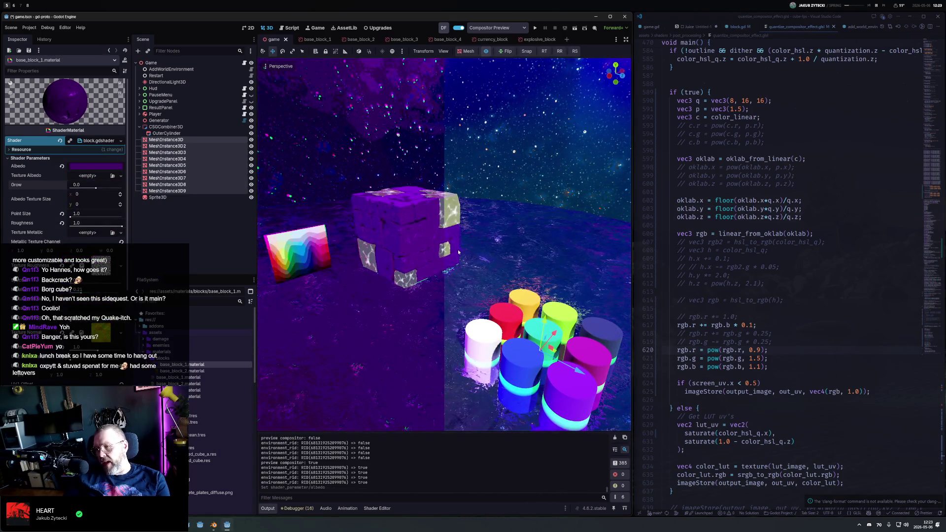
pyautogui.scroll(-13, 662, 278)
pyautogui.scroll(7, 663, 278)
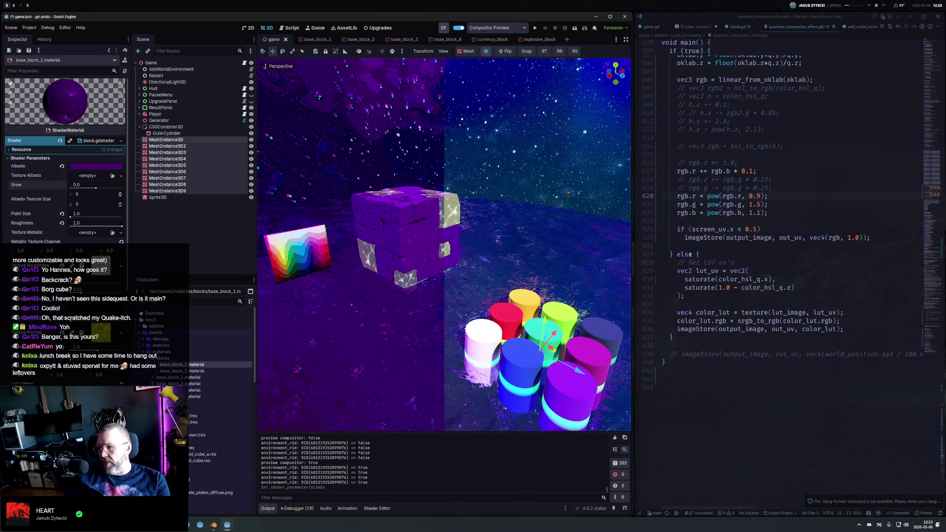
pyautogui.scroll(6, 691, 254)
pyautogui.doubleClick(692, 93)
pyautogui.write('false')
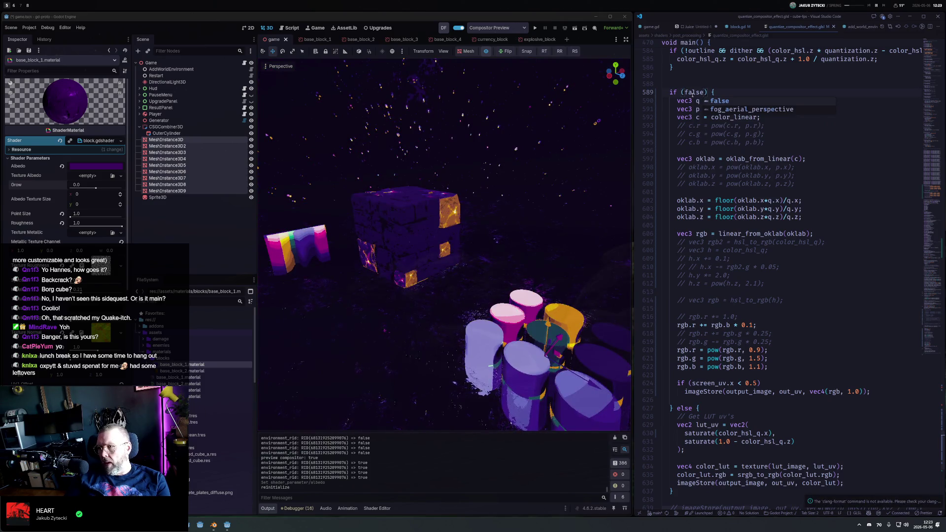
pyautogui.moveTo(549, 257)
pyautogui.mouseDown()
pyautogui.moveTo(439, 206)
pyautogui.moveTo(475, 299)
pyautogui.mouseUp()
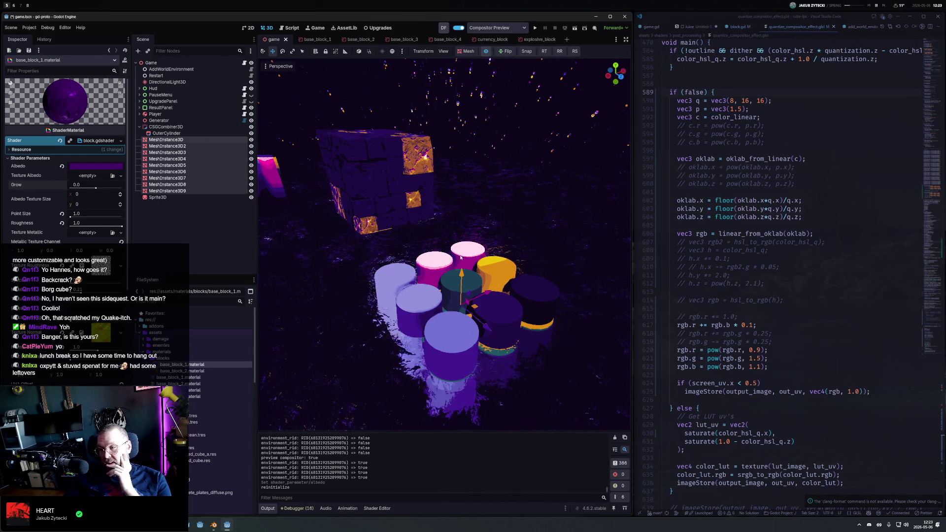
pyautogui.doubleClick(696, 93)
pyautogui.write('tr')
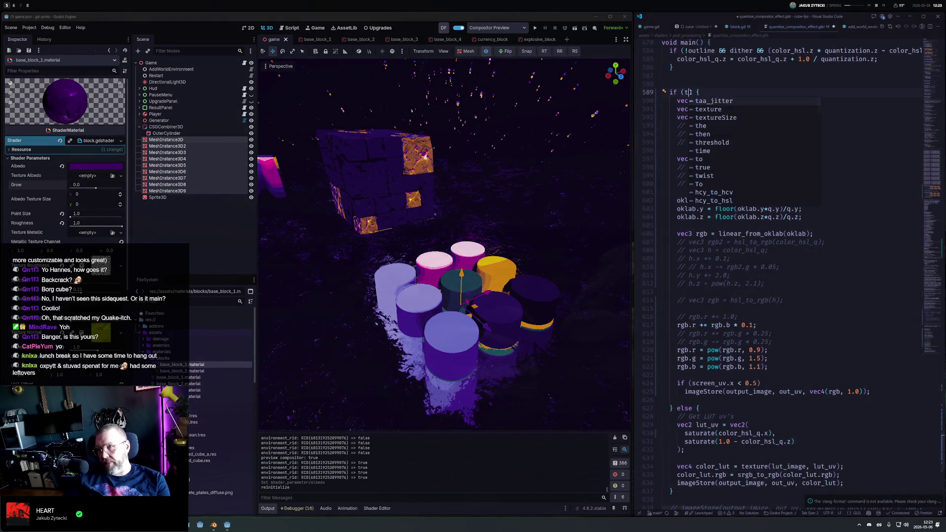
pyautogui.write('ue')
pyautogui.hotkey('ctrl', 's')
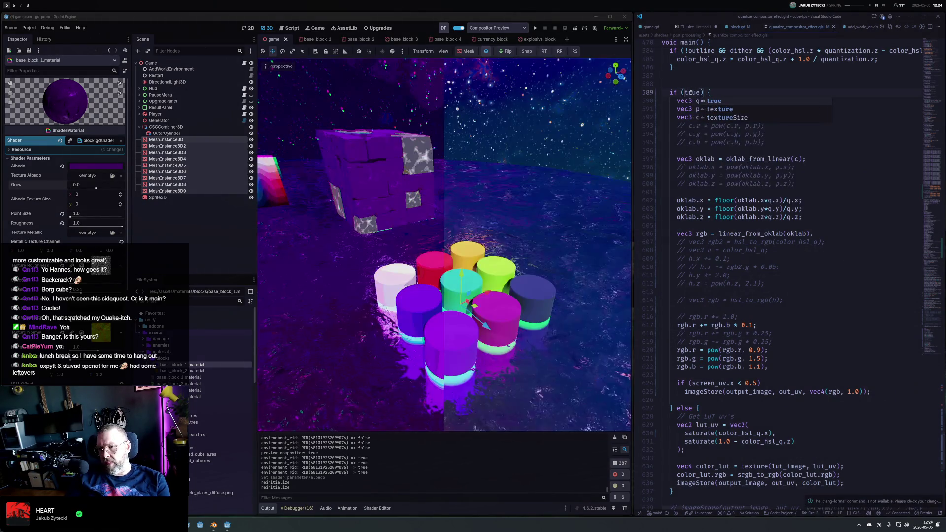
pyautogui.moveTo(473, 232)
pyautogui.mouseDown()
pyautogui.moveTo(444, 225)
pyautogui.moveTo(464, 241)
pyautogui.mouseUp()
pyautogui.moveTo(336, 177)
pyautogui.mouseDown()
pyautogui.moveTo(436, 341)
pyautogui.moveTo(467, 243)
pyautogui.moveTo(447, 250)
pyautogui.moveTo(484, 254)
pyautogui.mouseUp()
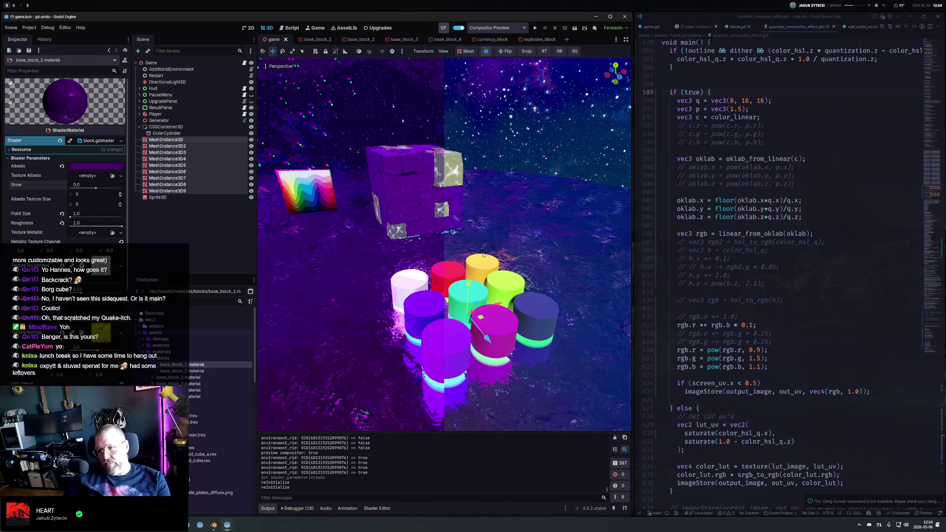
pyautogui.moveTo(483, 255)
pyautogui.mouseDown()
pyautogui.moveTo(469, 231)
pyautogui.moveTo(471, 260)
pyautogui.mouseUp()
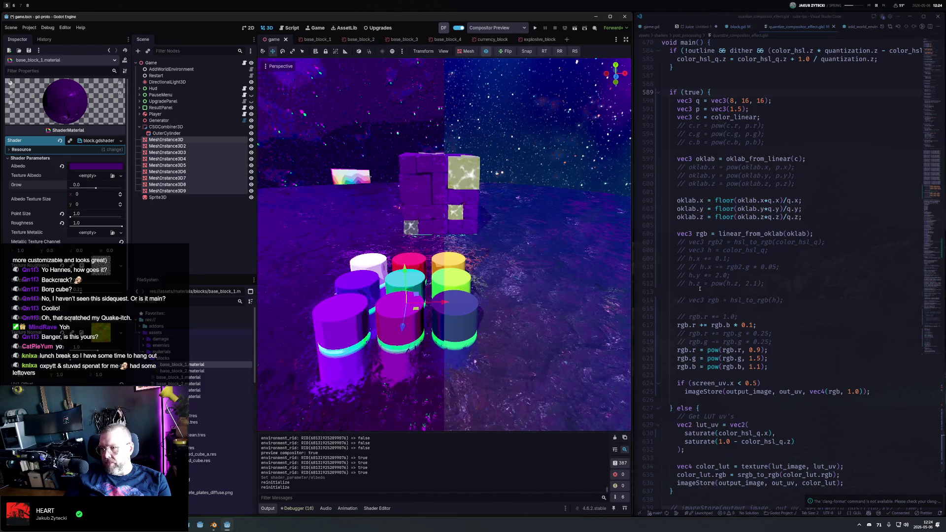
pyautogui.doubleClick(691, 93)
pyautogui.write('false')
pyautogui.hotkey('ctrl', 's')
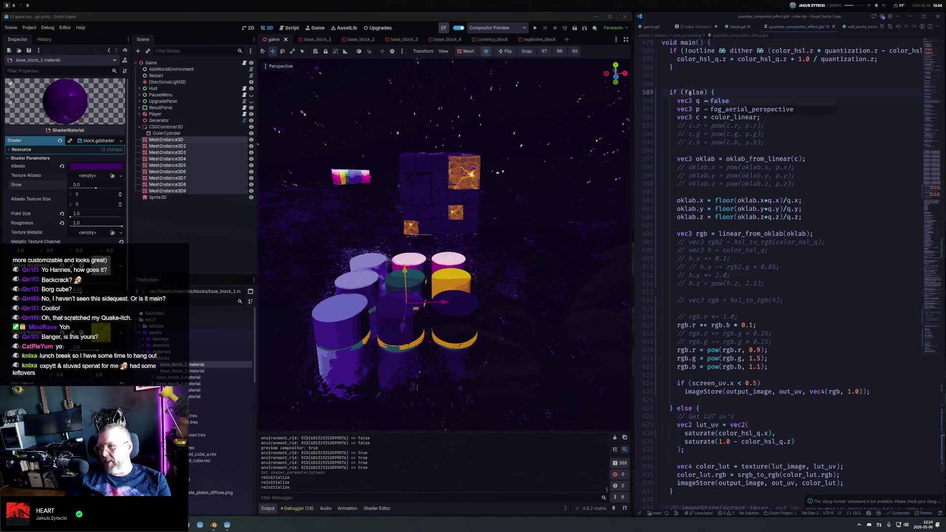
pyautogui.hotkey('ctrl', 'space')
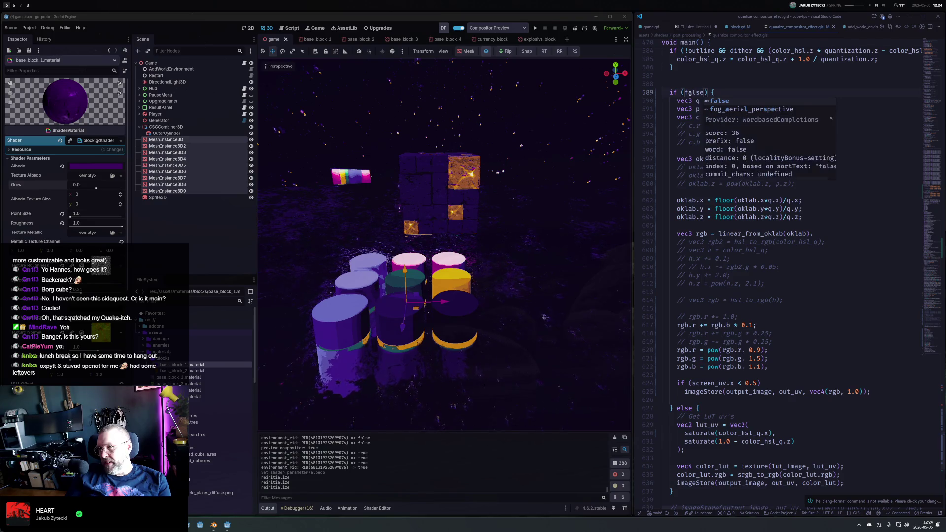
pyautogui.press('Escape')
pyautogui.write('tru')
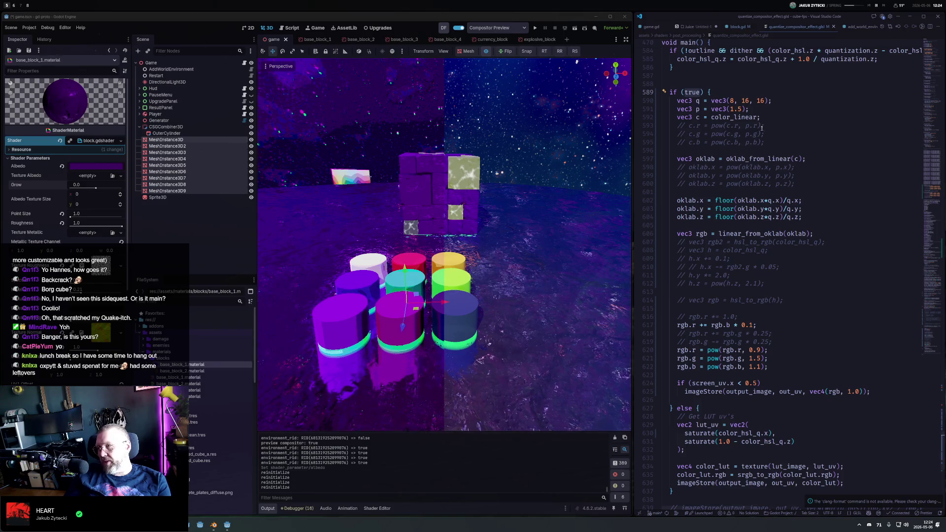
pyautogui.moveTo(679, 125); pyautogui.dragTo(767, 143)
# Uncomment the c.r, c.g, c.b pow lines; briefly test the branch as false, then restore true
pyautogui.hotkey('ctrl', '/')
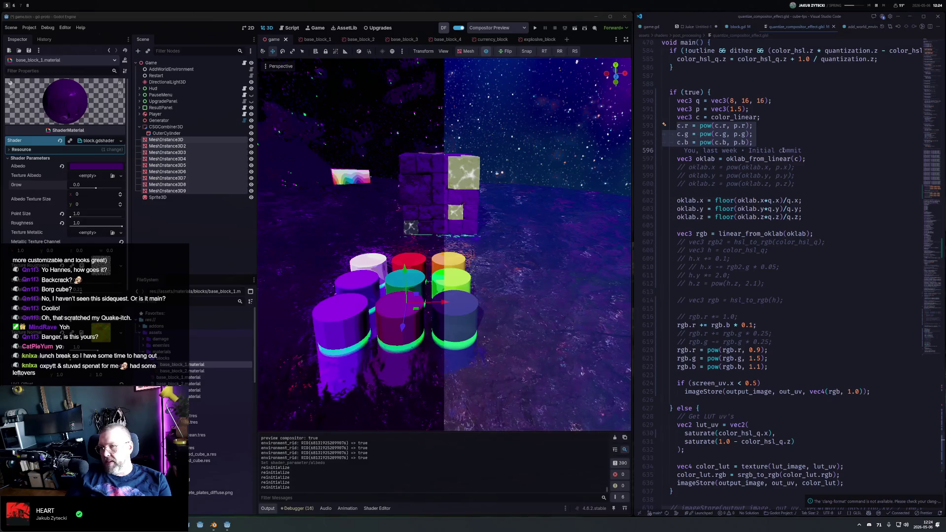
pyautogui.click(689, 92)
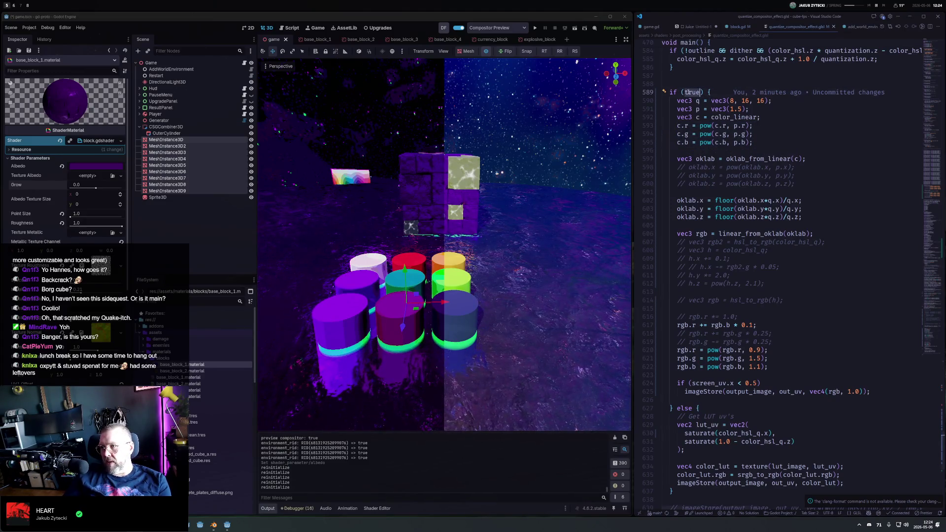
pyautogui.doubleClick(688, 92)
pyautogui.write('false')
pyautogui.hotkey('ctrl', 'z')
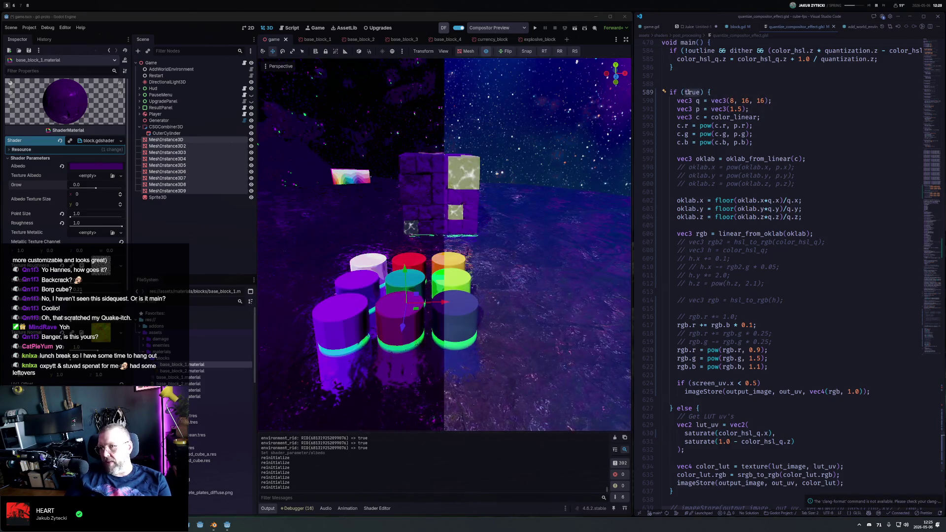
pyautogui.moveTo(411, 166)
pyautogui.mouseDown()
pyautogui.moveTo(499, 214)
pyautogui.moveTo(444, 211)
pyautogui.mouseUp()
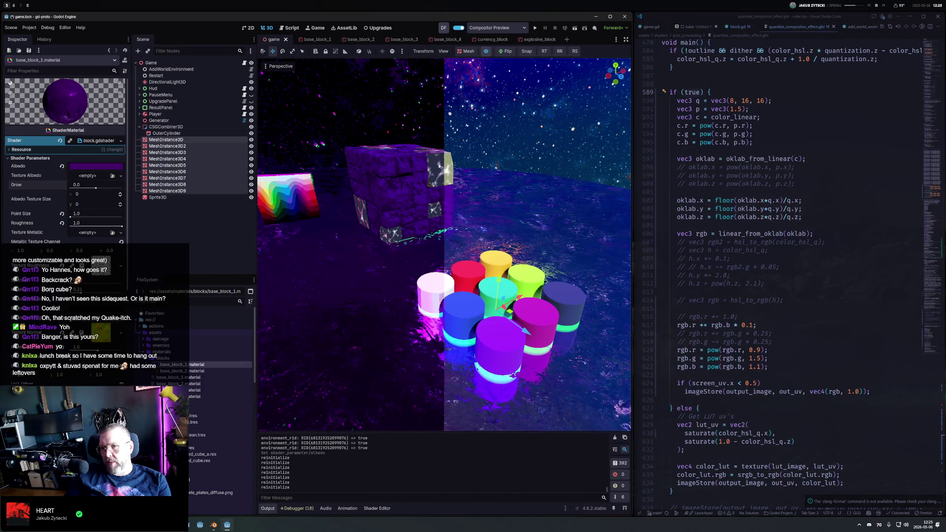
pyautogui.click(439, 166)
# Change block_2.material's emission colour from yellow-green to red-orange
pyautogui.moveTo(439, 166); pyautogui.dragTo(393, 177)
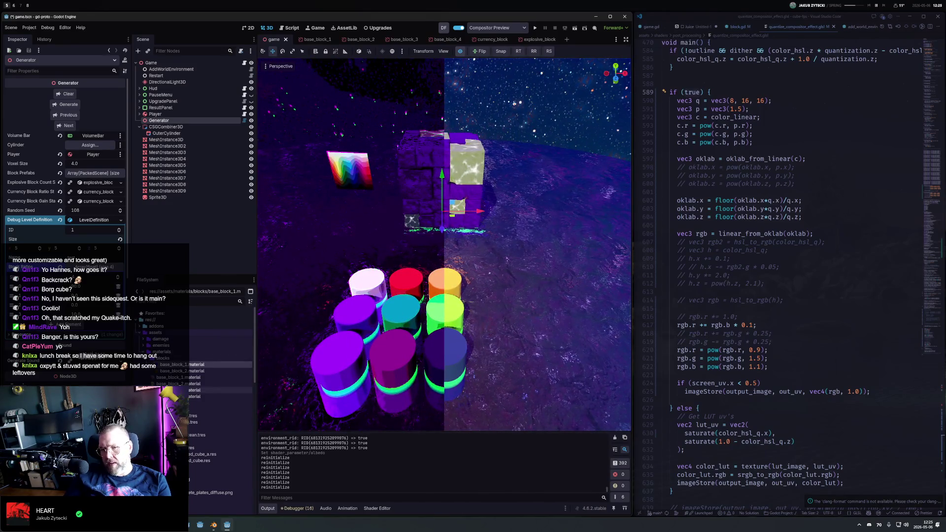
pyautogui.click(217, 403)
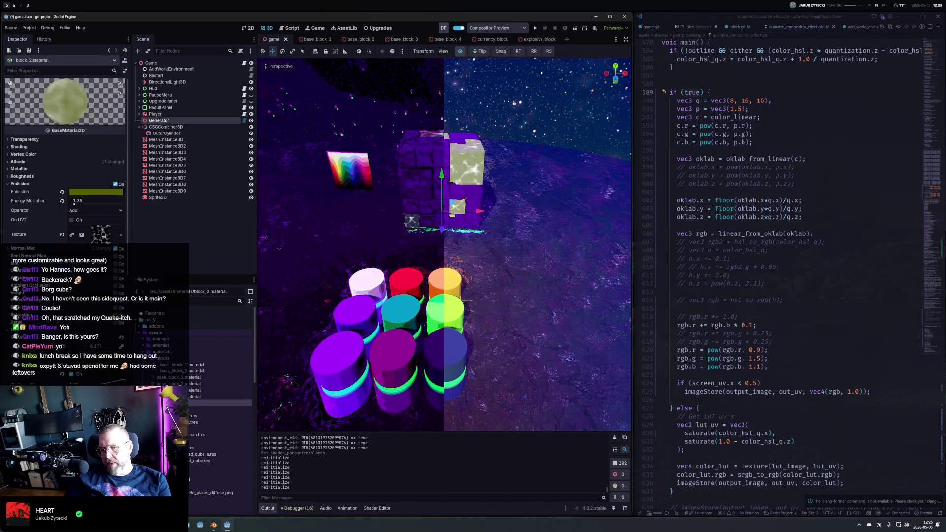
pyautogui.click(107, 193)
pyautogui.moveTo(138, 246)
pyautogui.mouseDown()
pyautogui.moveTo(138, 209)
pyautogui.moveTo(137, 240)
pyautogui.mouseUp()
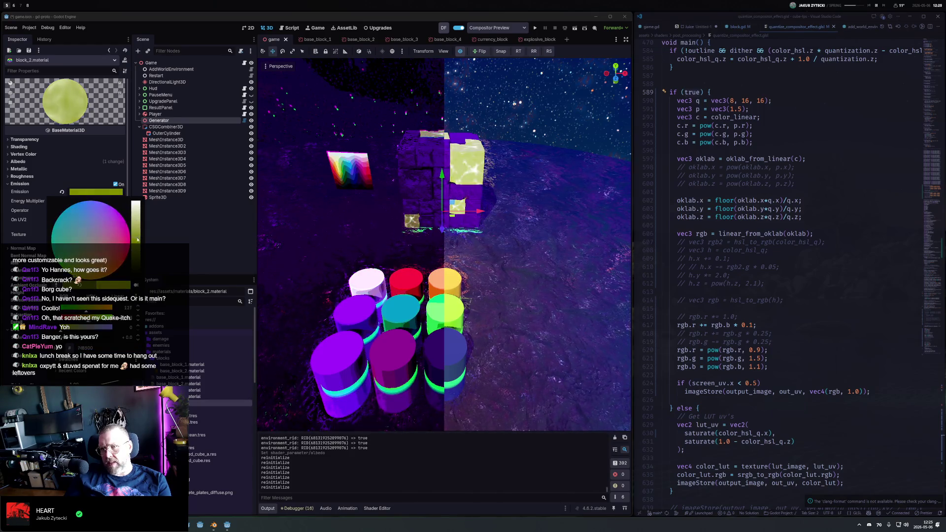
pyautogui.click(119, 277)
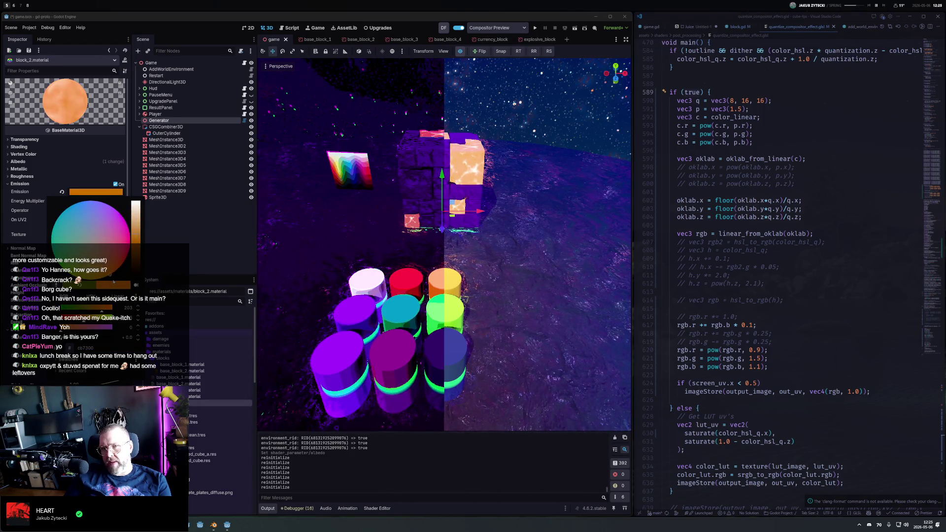
pyautogui.moveTo(113, 283); pyautogui.dragTo(129, 276)
pyautogui.click(344, 256)
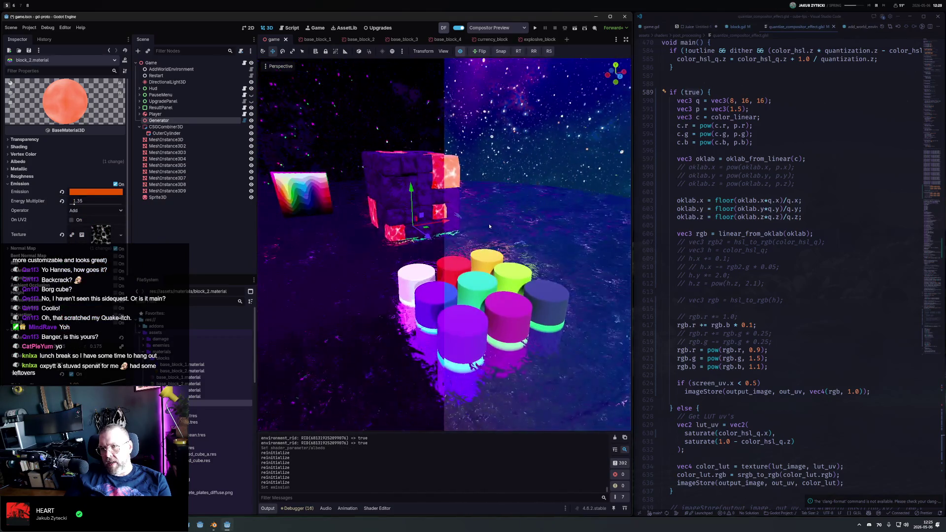
pyautogui.moveTo(594, 191)
pyautogui.mouseDown()
pyautogui.moveTo(466, 239)
pyautogui.moveTo(559, 214)
pyautogui.moveTo(386, 215)
pyautogui.mouseUp()
pyautogui.click(207, 140)
# Delete the ten test nodes from MeshInstance3D through Sprite3D and launch the game with F5
pyautogui.keyDown('shift'); pyautogui.click(235, 198); pyautogui.keyUp('shift')
pyautogui.press('Delete')
pyautogui.press('Return')
pyautogui.press('Return')
pyautogui.press('F5')
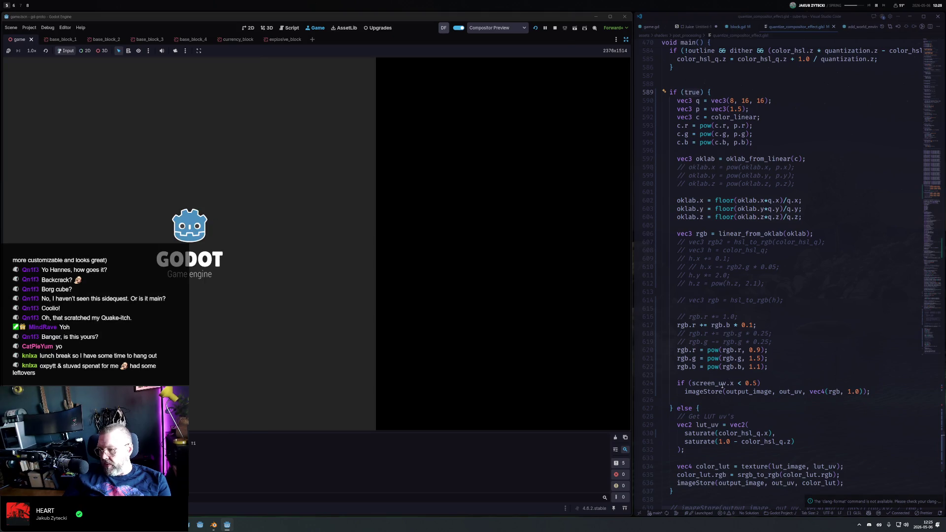
# Comment out the screen_uv.x < 0.5 check for a full-screen effect, then rerun and stop the game
pyautogui.click(690, 383)
pyautogui.hotkey('ctrl', '/')
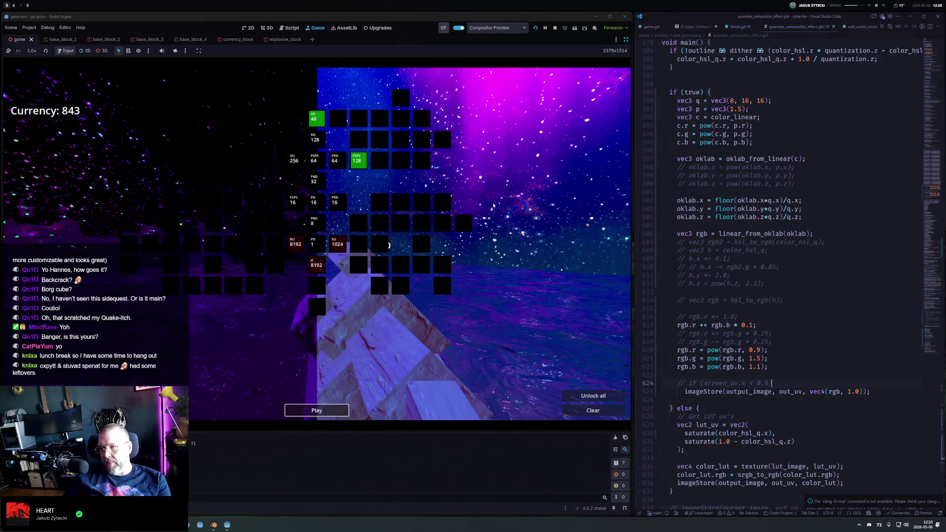
pyautogui.click(536, 28)
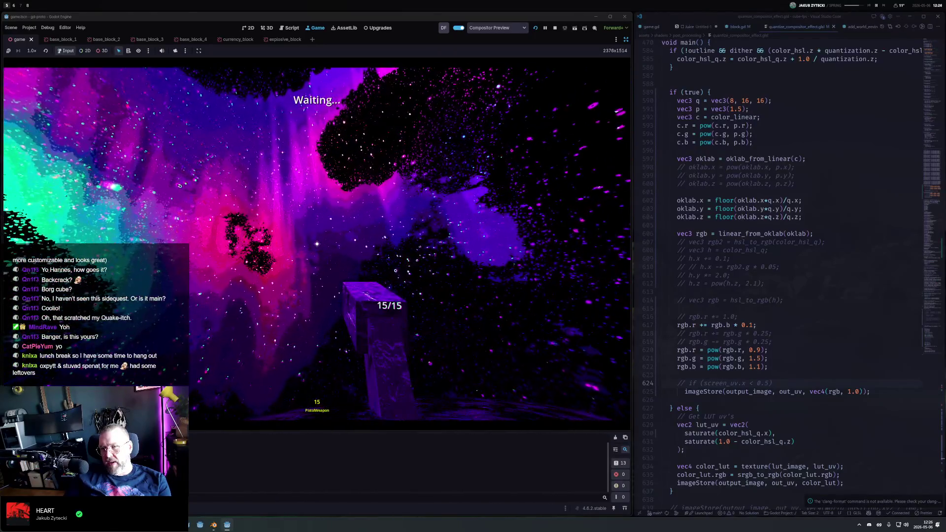
pyautogui.press('Escape')
pyautogui.click(554, 29)
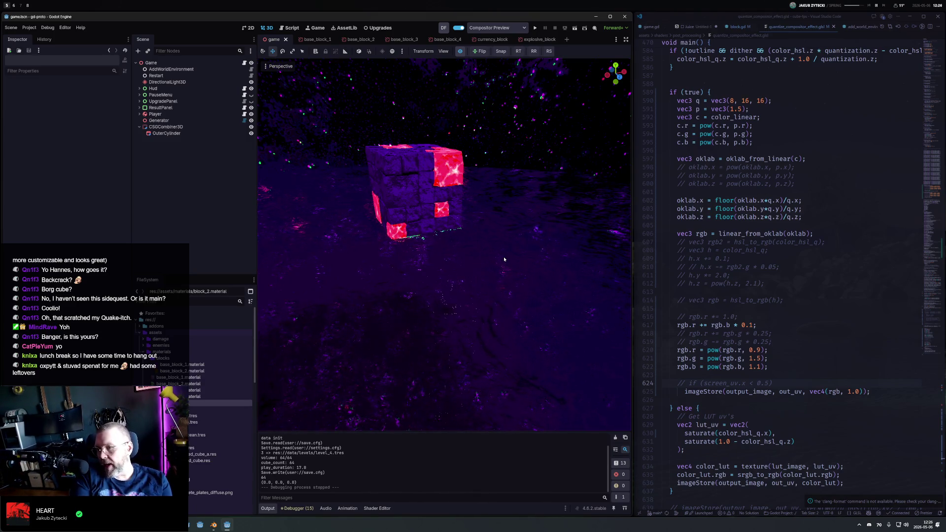
# Bring the shader code back into view after the game stops
pyautogui.click(765, 143)
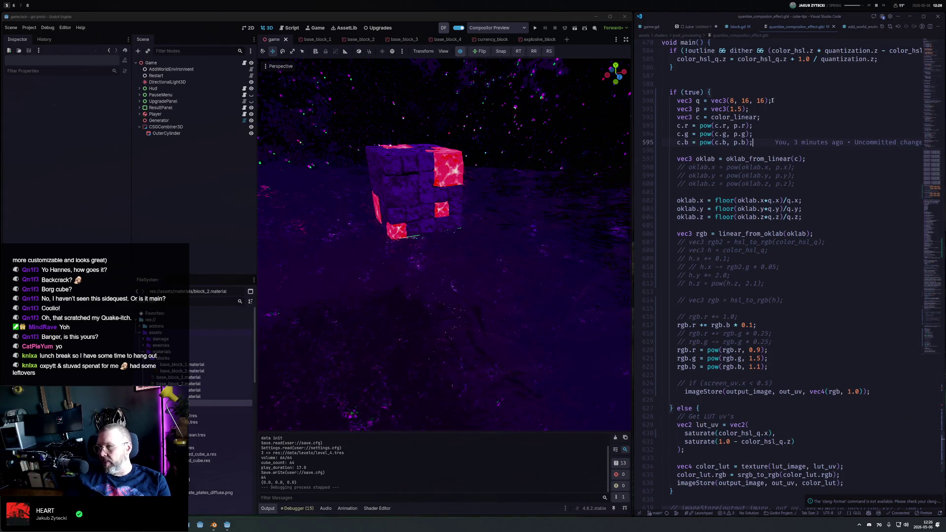
# Change vec3(8, 16, 16) to 16 steps on every channel, save, and compare the preview off and on
pyautogui.doubleClick(732, 100)
pyautogui.write('16')
pyautogui.hotkey('ctrl', 's')
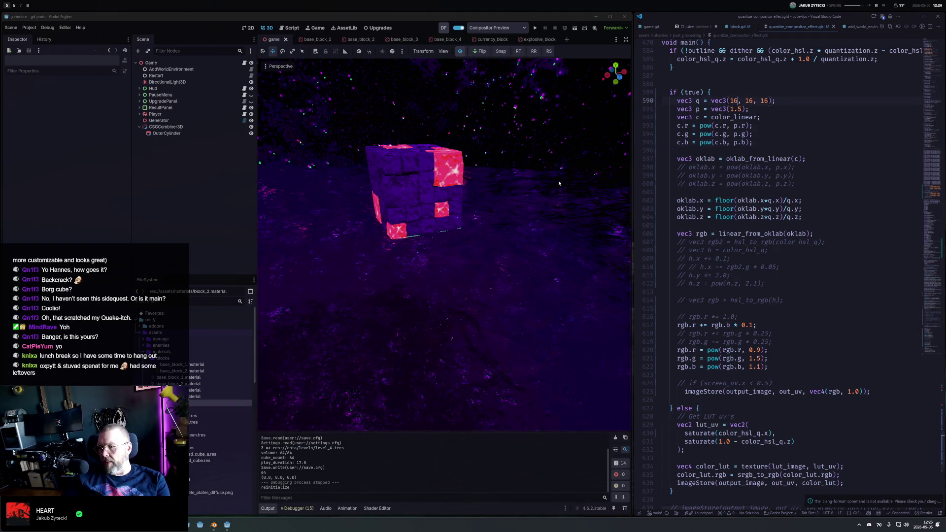
pyautogui.moveTo(558, 183); pyautogui.dragTo(485, 183)
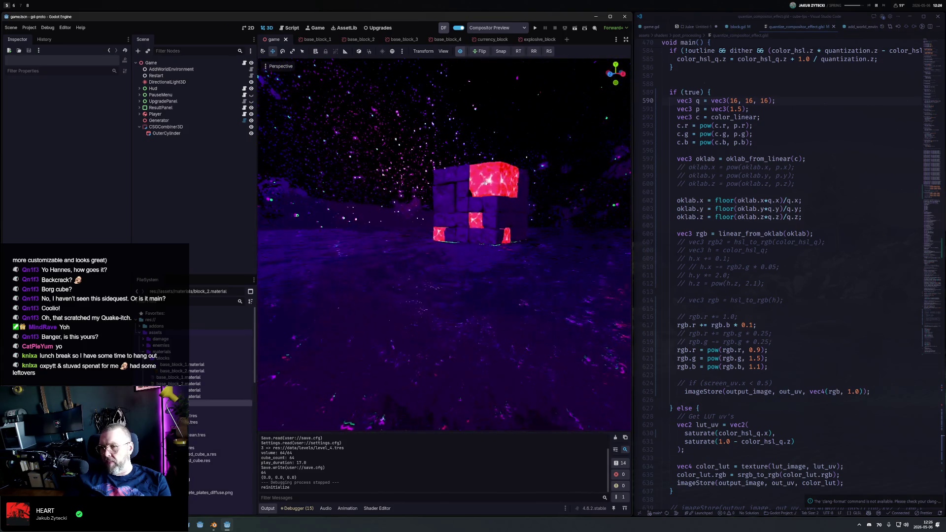
pyautogui.scroll(5, 493, 212)
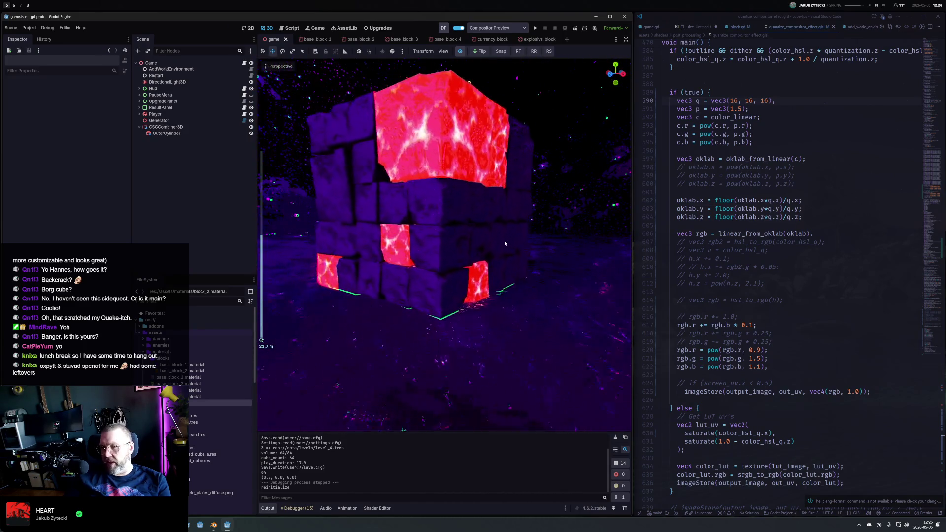
pyautogui.moveTo(504, 244)
pyautogui.mouseDown()
pyautogui.moveTo(342, 188)
pyautogui.moveTo(365, 188)
pyautogui.moveTo(271, 136)
pyautogui.mouseUp()
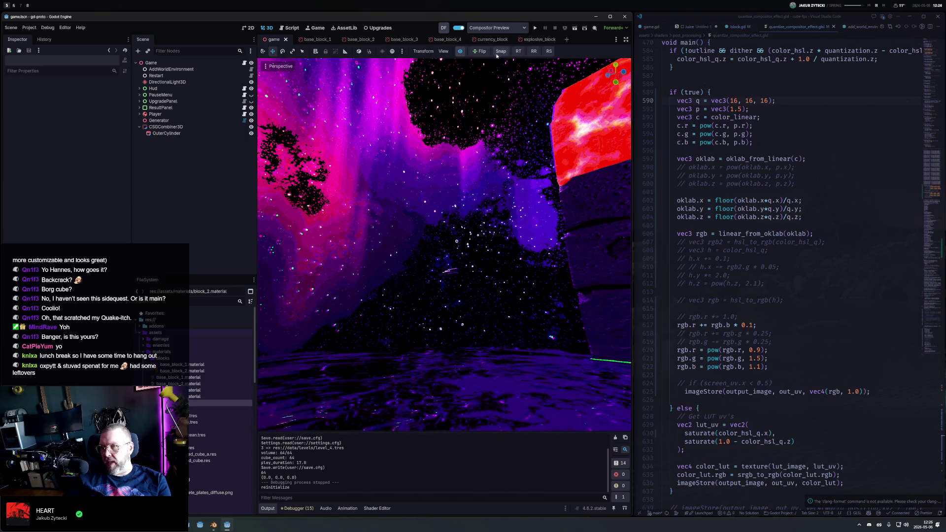
pyautogui.click(459, 51)
pyautogui.click(459, 51)
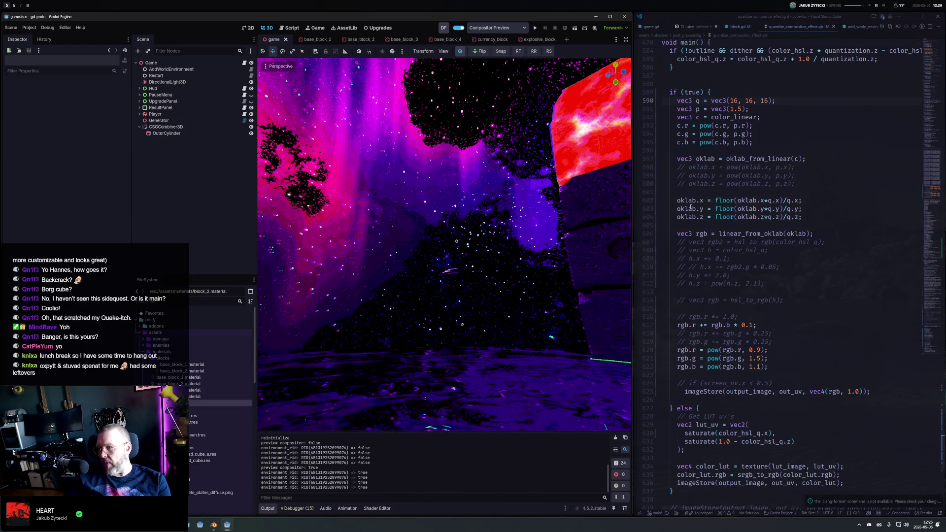
# Insert a blank line after the rgb conversion and add rgb = saturate(rgb); before the output write
pyautogui.click(795, 195)
pyautogui.press('Up')
pyautogui.press('Up')
pyautogui.press('Up')
pyautogui.press('Down')
pyautogui.press('Down')
pyautogui.press('Down')
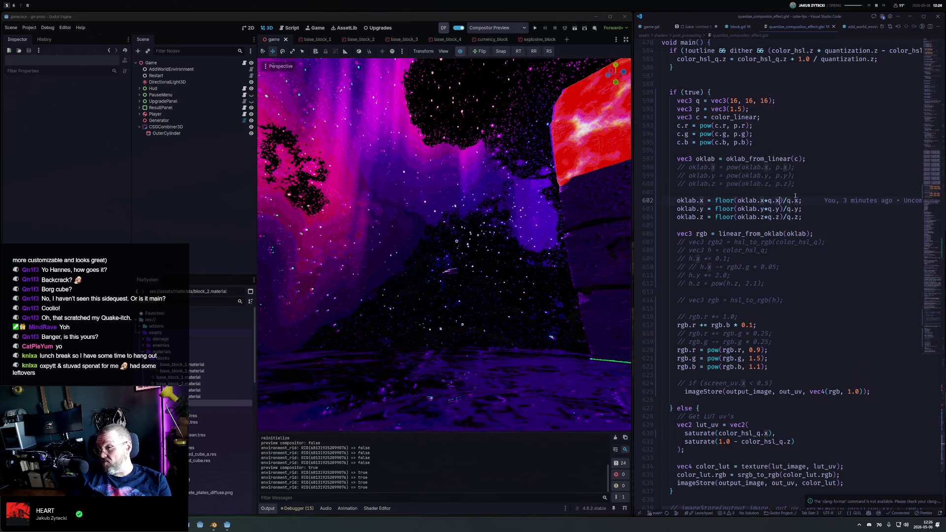
pyautogui.hotkey('ctrl', 'Left')
pyautogui.hotkey('ctrl', 'Left')
pyautogui.press('Down')
pyautogui.press('Down')
pyautogui.press('Down')
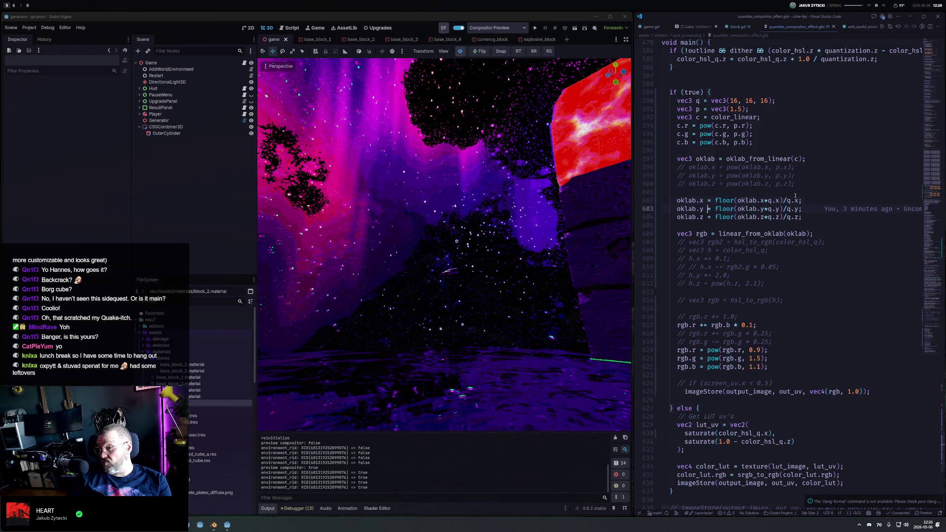
pyautogui.press('End')
pyautogui.press('Return')
pyautogui.press('Down')
pyautogui.press('Down')
pyautogui.press('Down')
pyautogui.press('Up')
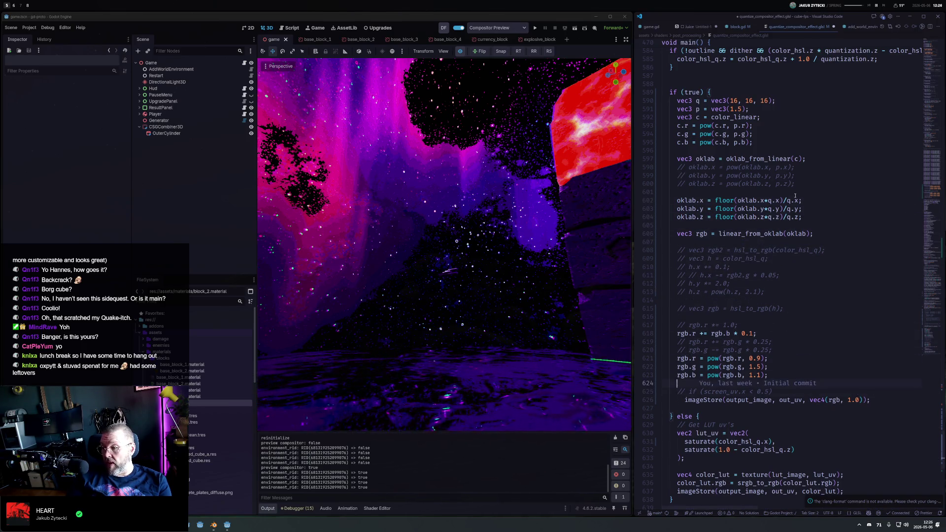
pyautogui.press('Return')
pyautogui.press('Return')
pyautogui.press('Up')
pyautogui.write('rgb = saturate(')
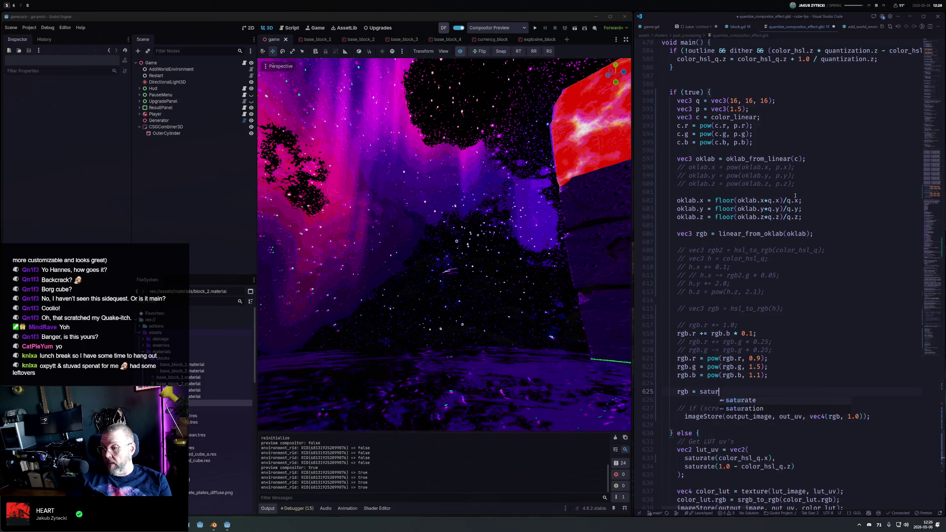
pyautogui.write('rgb);')
# Save the rgb clamp, briefly preview it doubled with *2, then revert and save
pyautogui.hotkey('ctrl', 's')
pyautogui.press('Left')
pyautogui.press('Left')
pyautogui.write('*2')
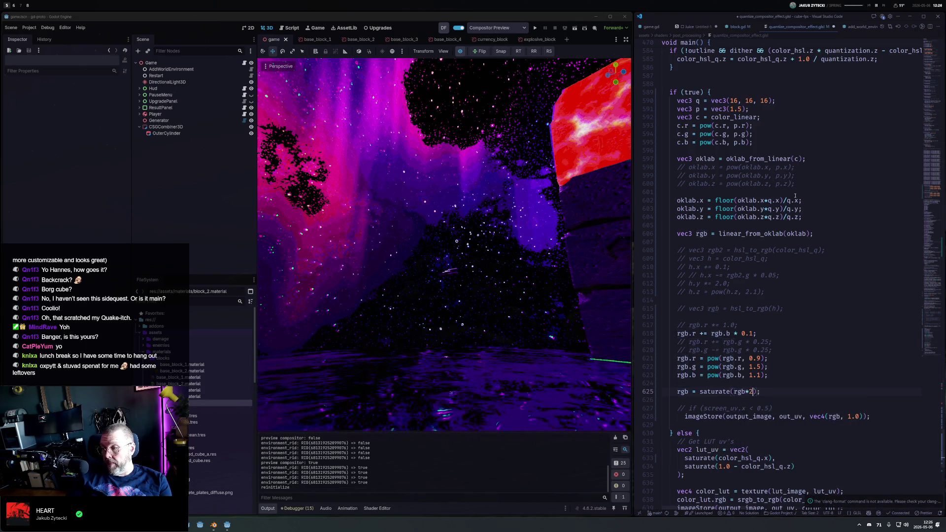
pyautogui.hotkey('ctrl', 's')
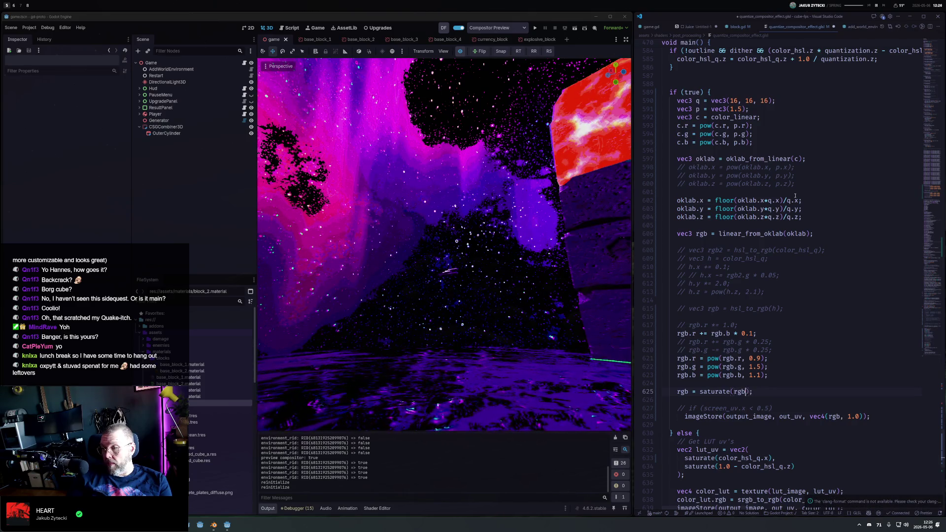
pyautogui.hotkey('ctrl', 's')
# Add c = saturate(c) after the pow lines, save, and inspect the glowing cube
pyautogui.press('Up')
pyautogui.press('Up')
pyautogui.press('Up')
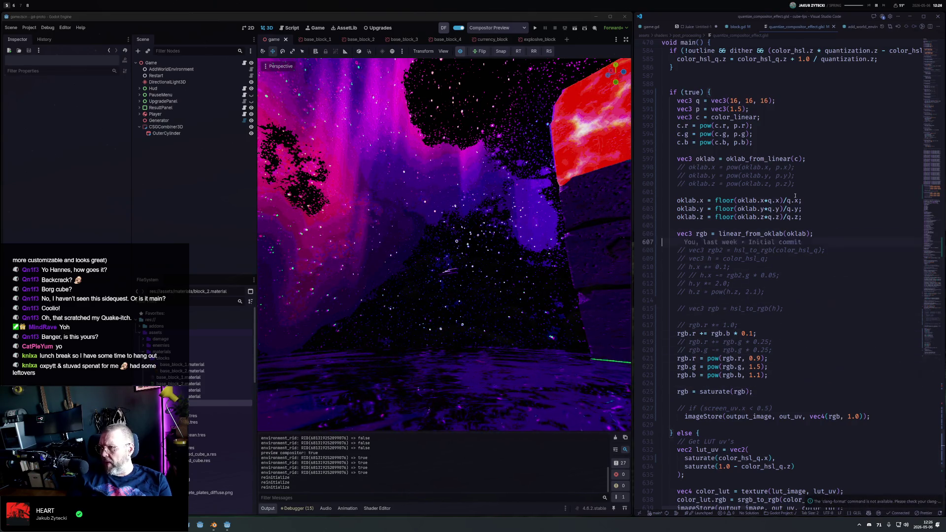
pyautogui.press('Down')
pyautogui.press('Down')
pyautogui.press('Down')
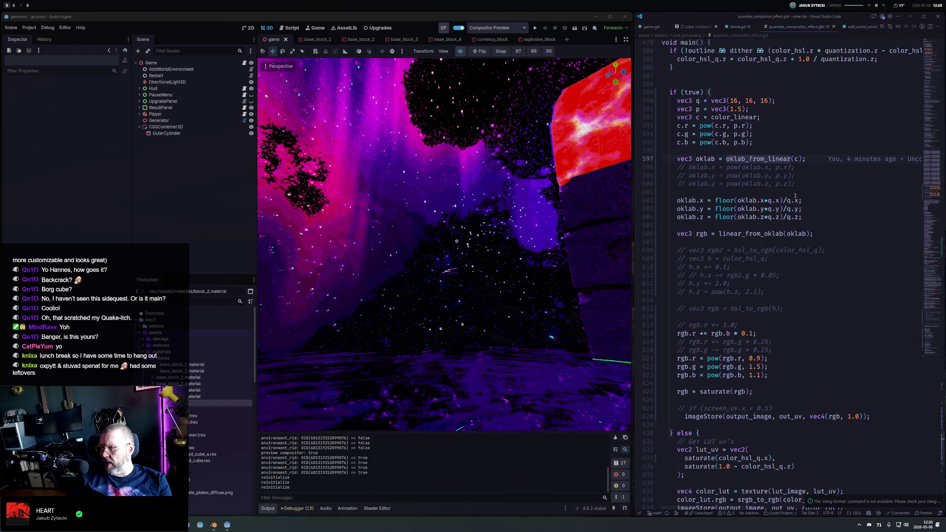
pyautogui.press('Up')
pyautogui.press('Up')
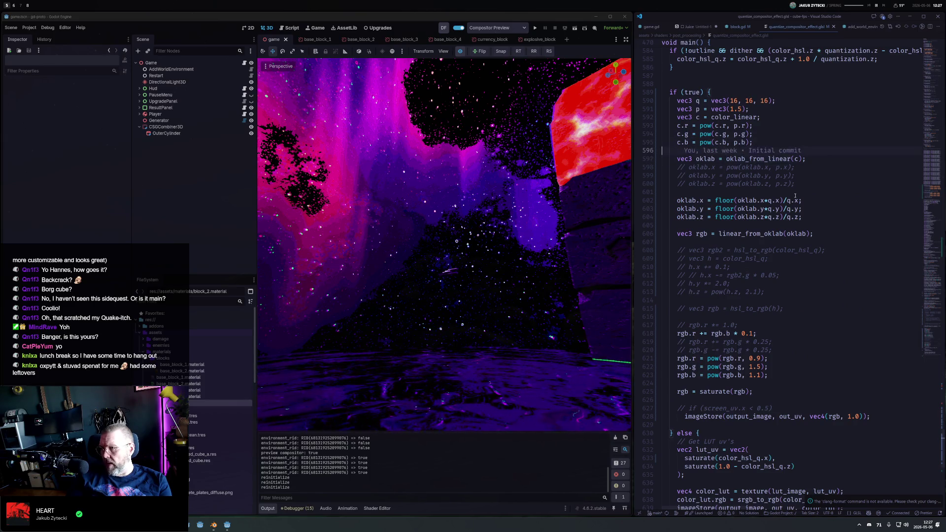
pyautogui.press('End')
pyautogui.press('Return')
pyautogui.press('Return')
pyautogui.write('c = saturate(c)')
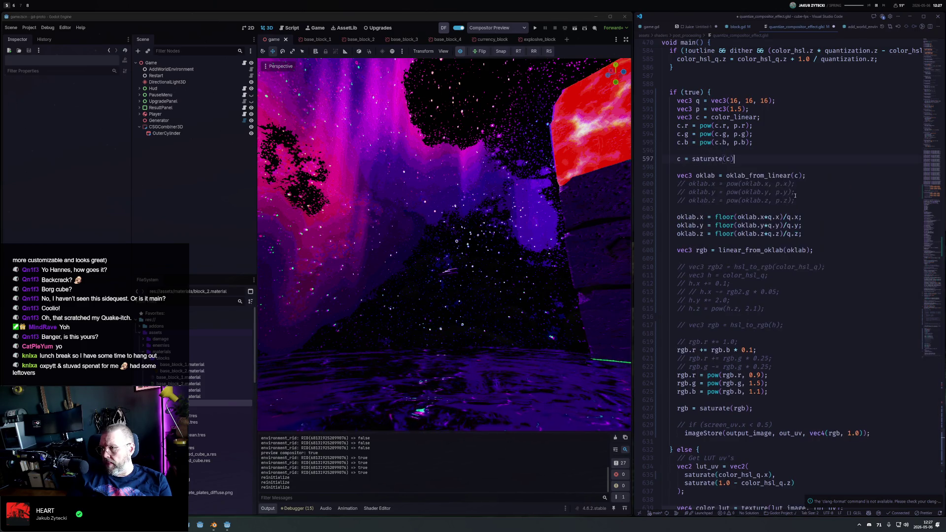
pyautogui.hotkey('ctrl', 's')
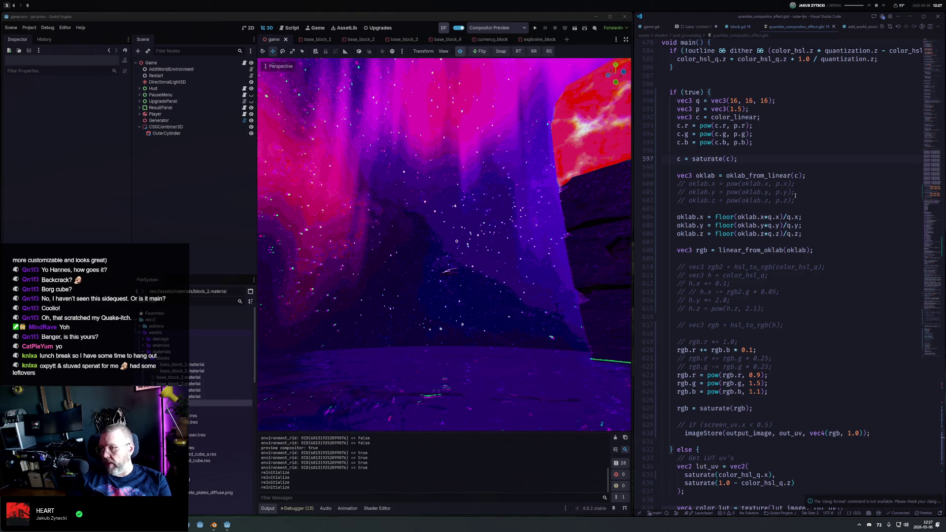
pyautogui.moveTo(476, 183); pyautogui.dragTo(287, 227)
pyautogui.moveTo(523, 218)
pyautogui.mouseDown()
pyautogui.moveTo(481, 153)
pyautogui.moveTo(410, 198)
pyautogui.moveTo(503, 276)
pyautogui.mouseUp()
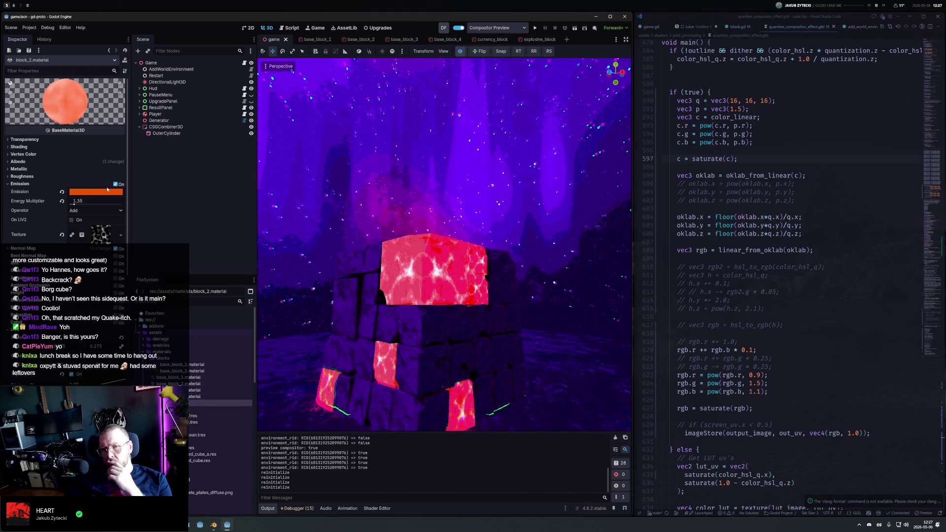
# Try dull yellow, cyan-blue and red emission on block_2.material, settling on softer orange c87600
pyautogui.click(118, 192)
pyautogui.moveTo(123, 266); pyautogui.dragTo(127, 249)
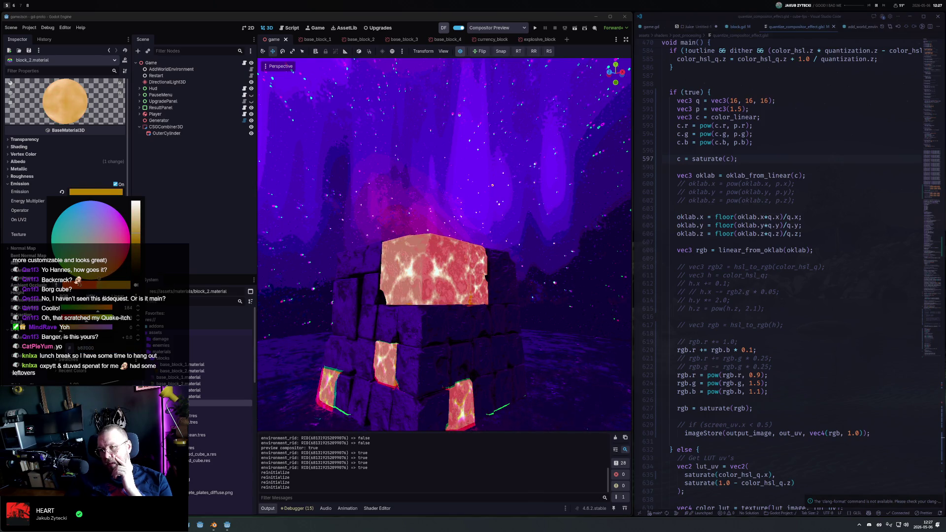
pyautogui.moveTo(128, 249)
pyautogui.mouseDown()
pyautogui.moveTo(134, 229)
pyautogui.moveTo(111, 197)
pyautogui.moveTo(36, 193)
pyautogui.mouseUp()
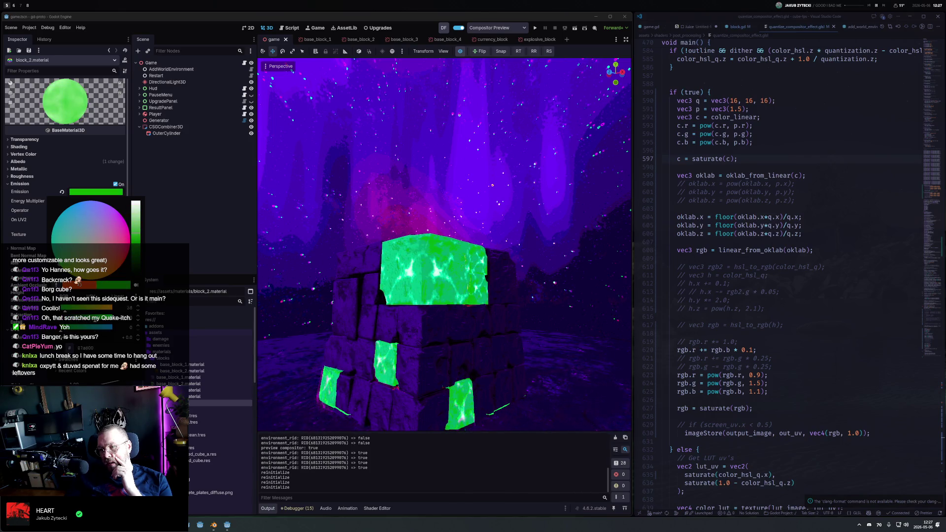
pyautogui.moveTo(118, 278); pyautogui.dragTo(151, 271)
pyautogui.moveTo(138, 308); pyautogui.dragTo(122, 307)
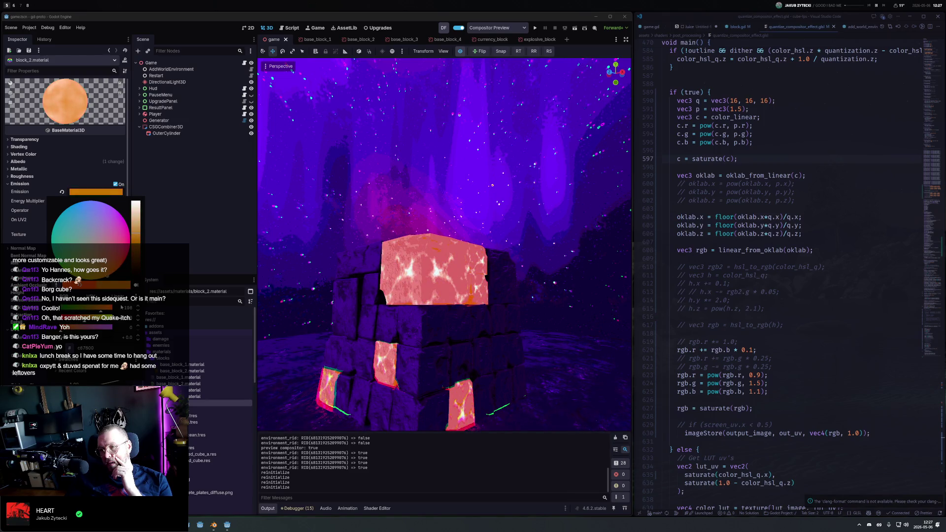
pyautogui.click(411, 223)
pyautogui.moveTo(411, 223); pyautogui.dragTo(450, 203)
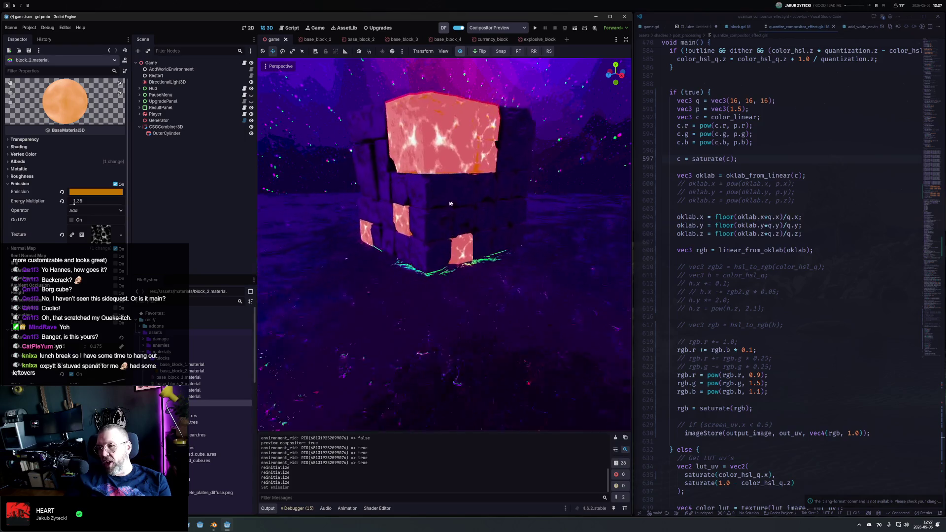
pyautogui.scroll(-10, 450, 203)
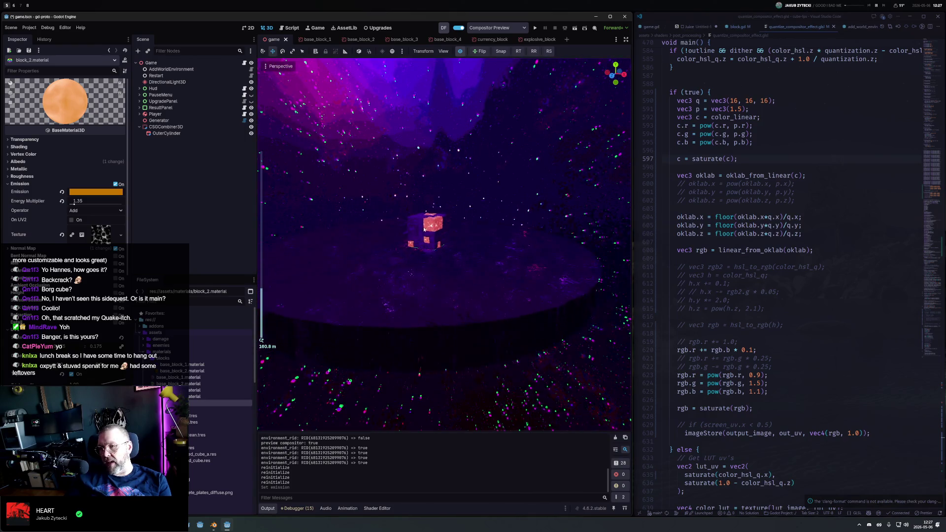
pyautogui.scroll(8, 424, 229)
pyautogui.moveTo(424, 229)
pyautogui.mouseDown()
pyautogui.moveTo(275, 201)
pyautogui.moveTo(305, 235)
pyautogui.moveTo(283, 234)
pyautogui.moveTo(290, 219)
pyautogui.moveTo(530, 263)
pyautogui.mouseUp()
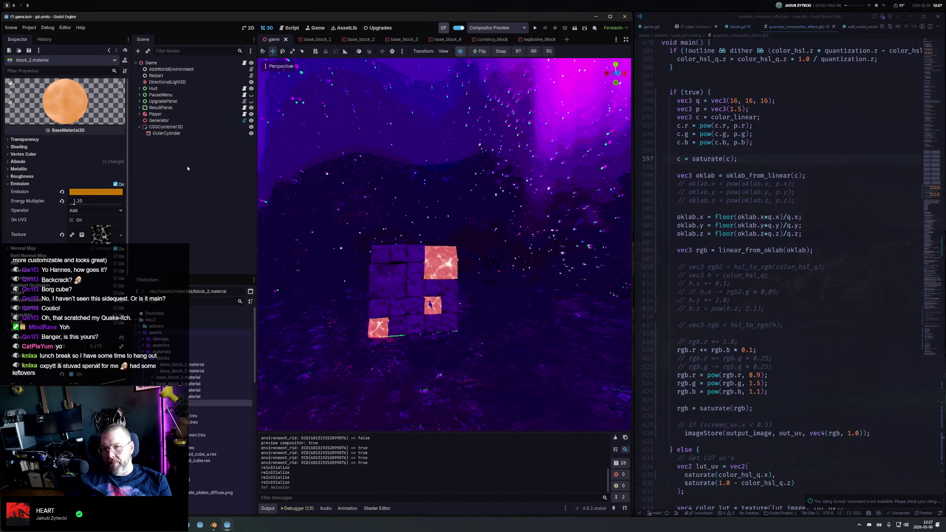
pyautogui.click(170, 69)
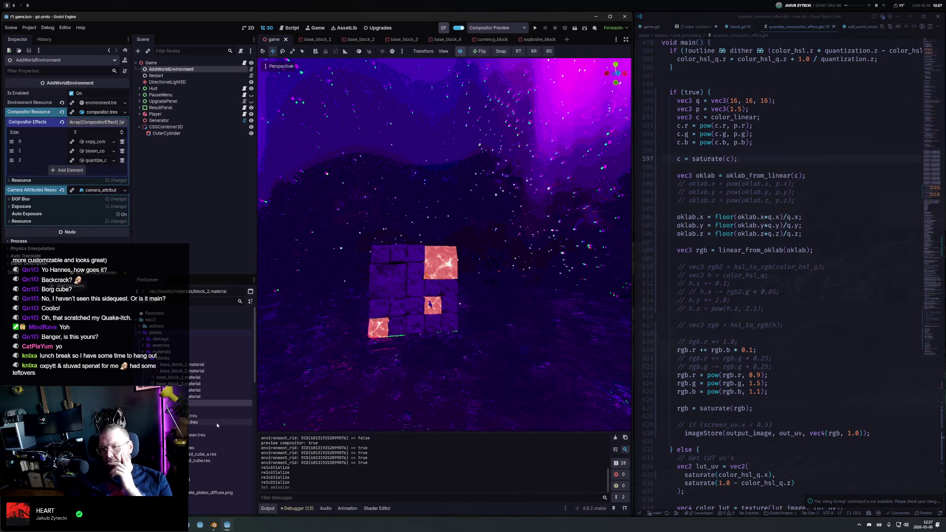
# Uncheck and recheck SSR in the Environment resource, collapse it, then select the Generator node
pyautogui.click(96, 122)
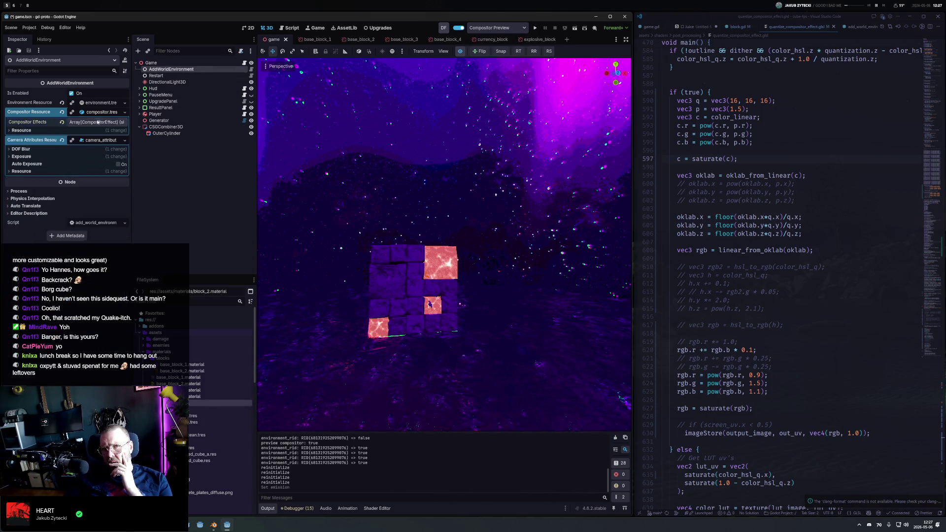
pyautogui.click(98, 102)
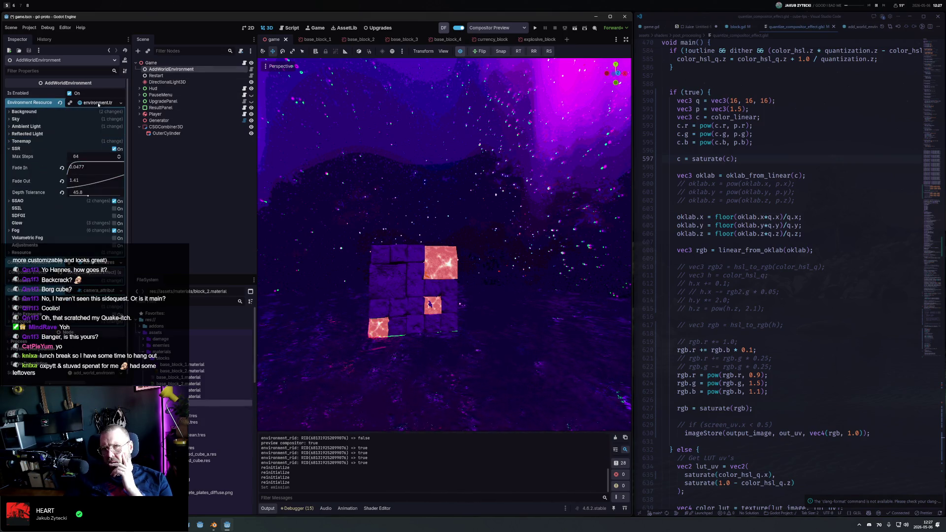
pyautogui.click(114, 149)
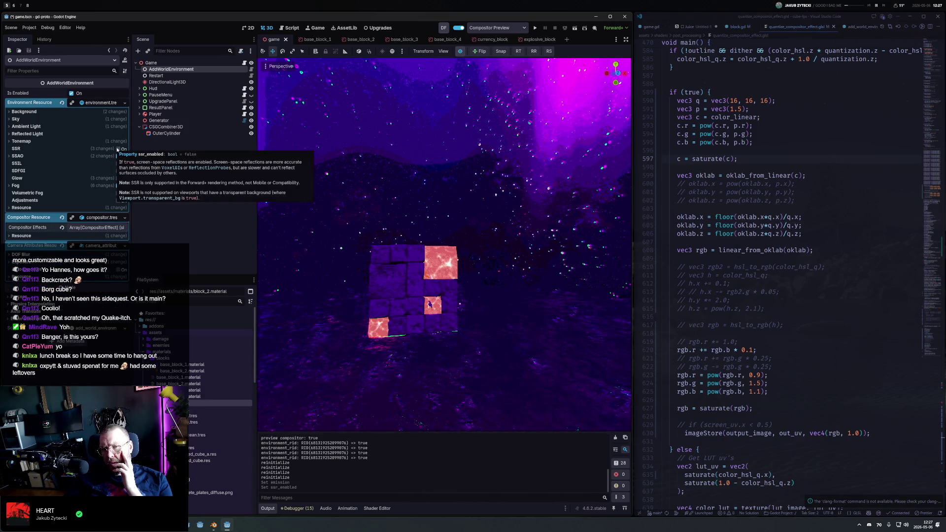
pyautogui.click(118, 149)
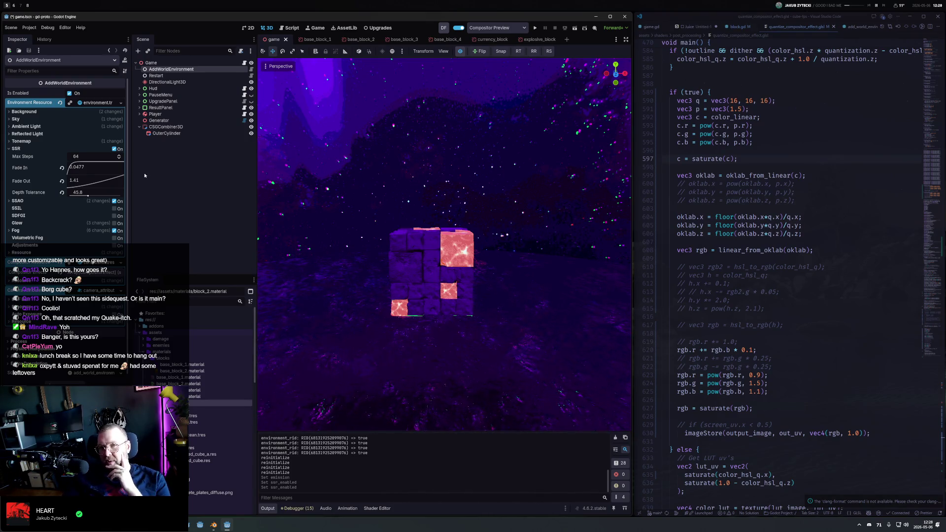
pyautogui.click(15, 149)
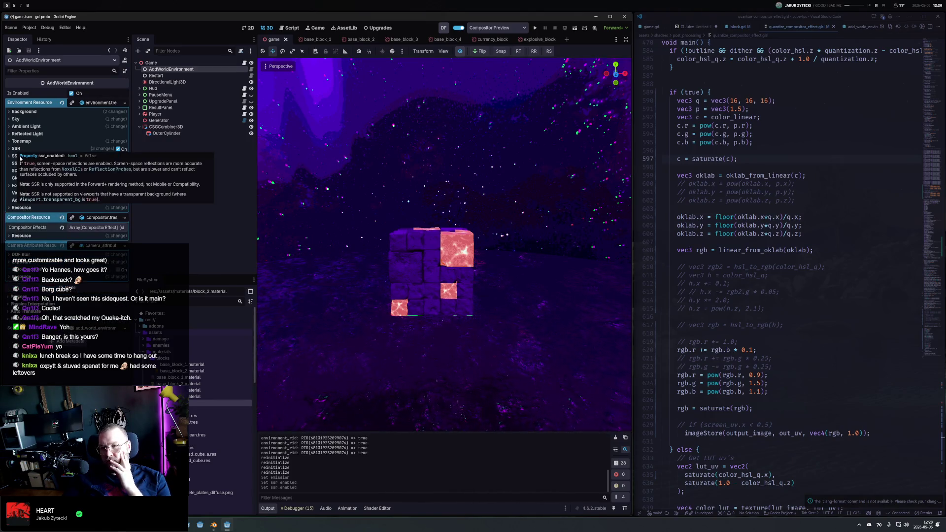
pyautogui.click(159, 120)
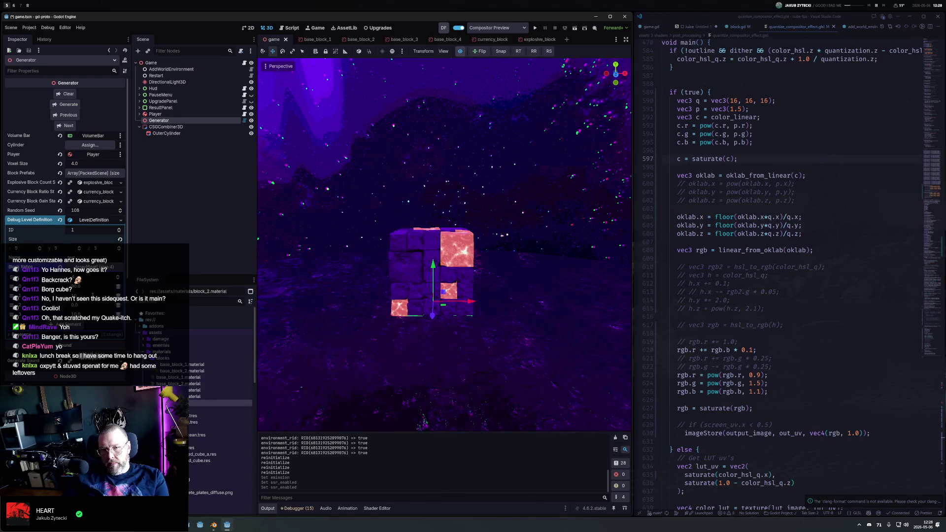
# Regenerate the voxel cube into a new layout with the Generator's Generate button
pyautogui.click(71, 105)
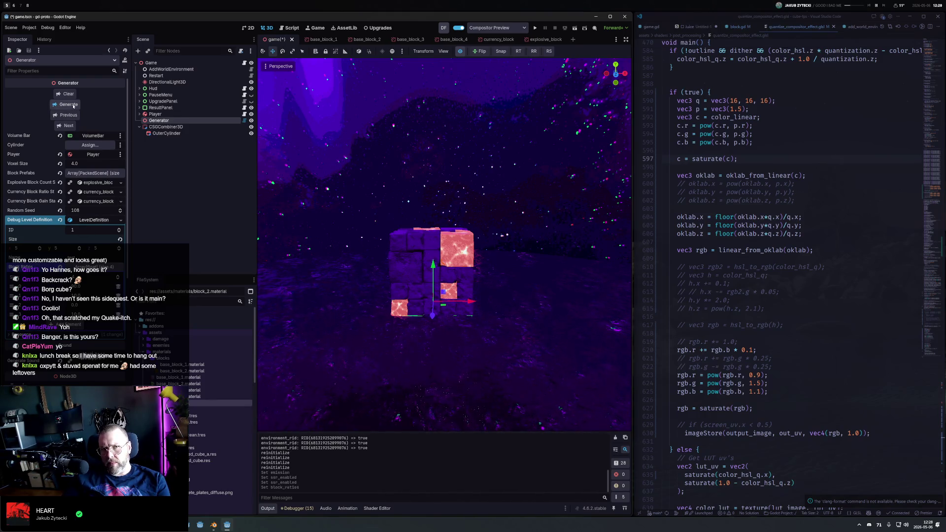
pyautogui.scroll(2, 496, 307)
pyautogui.moveTo(495, 307)
pyautogui.mouseDown()
pyautogui.moveTo(460, 279)
pyautogui.moveTo(475, 288)
pyautogui.mouseUp()
pyautogui.scroll(5, 476, 289)
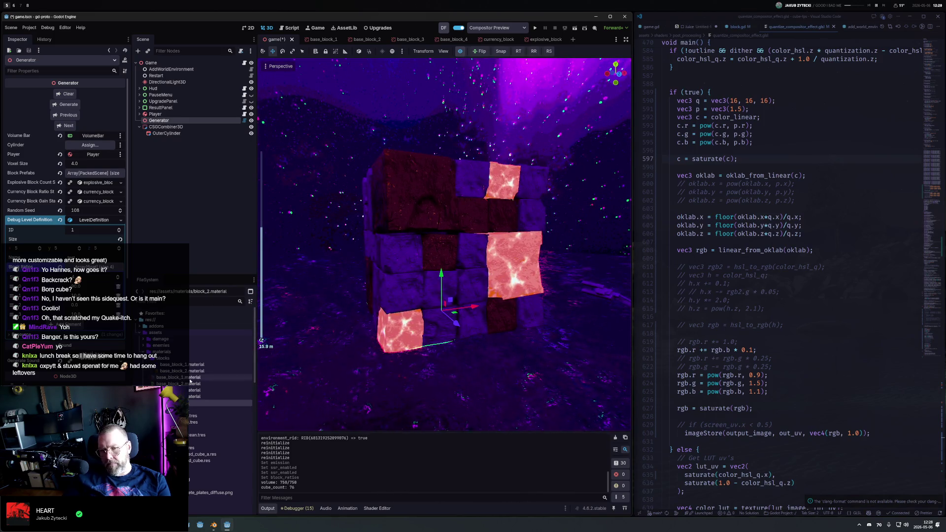
# Set base_block_2.material's albedo to a dark purple (35175b)
pyautogui.click(182, 371)
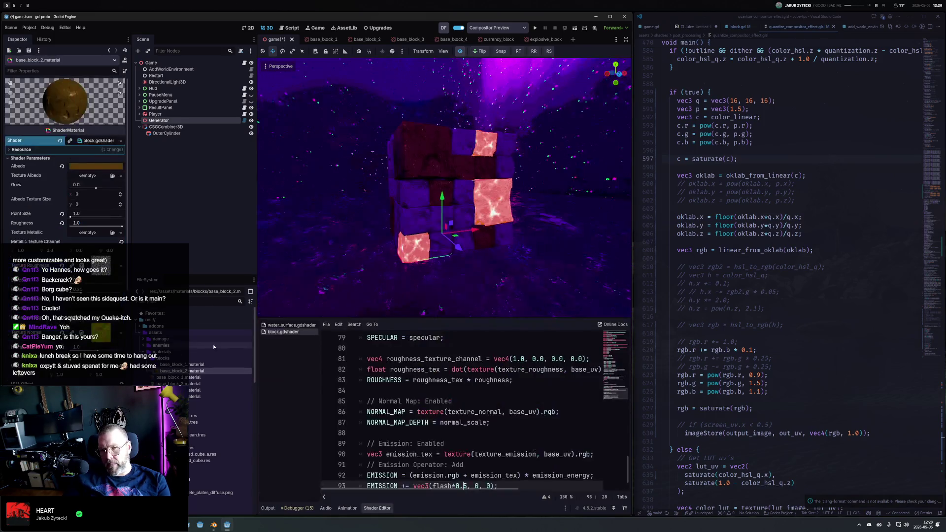
pyautogui.click(94, 166)
pyautogui.moveTo(100, 195)
pyautogui.mouseDown()
pyautogui.moveTo(68, 221)
pyautogui.moveTo(81, 194)
pyautogui.moveTo(105, 188)
pyautogui.mouseUp()
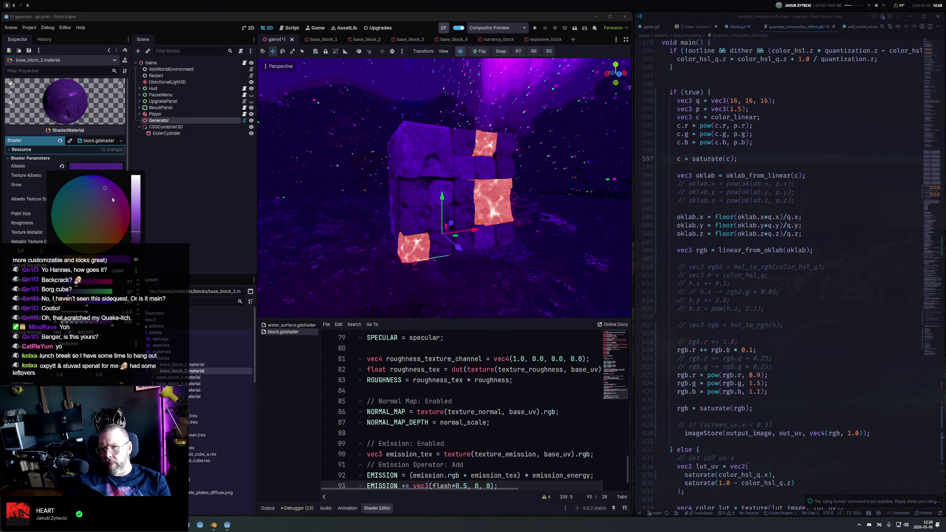
pyautogui.moveTo(137, 226); pyautogui.dragTo(139, 240)
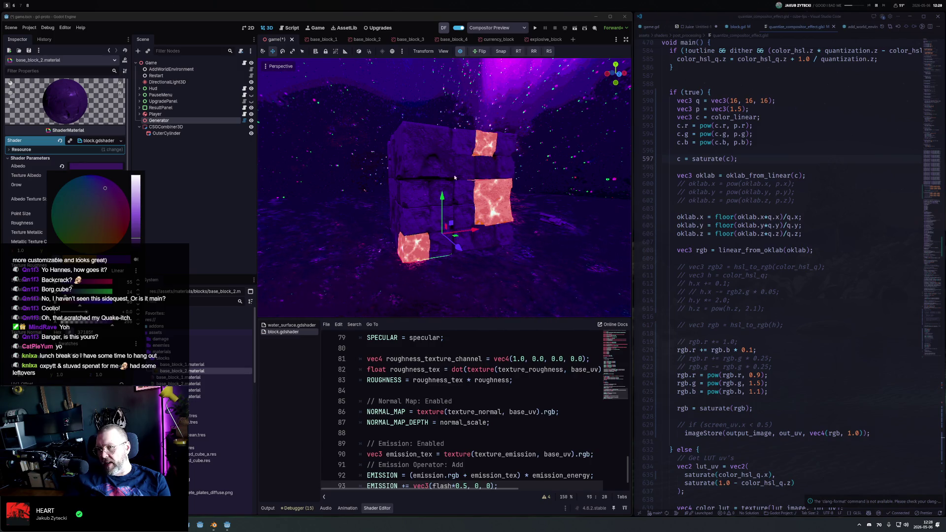
pyautogui.click(419, 189)
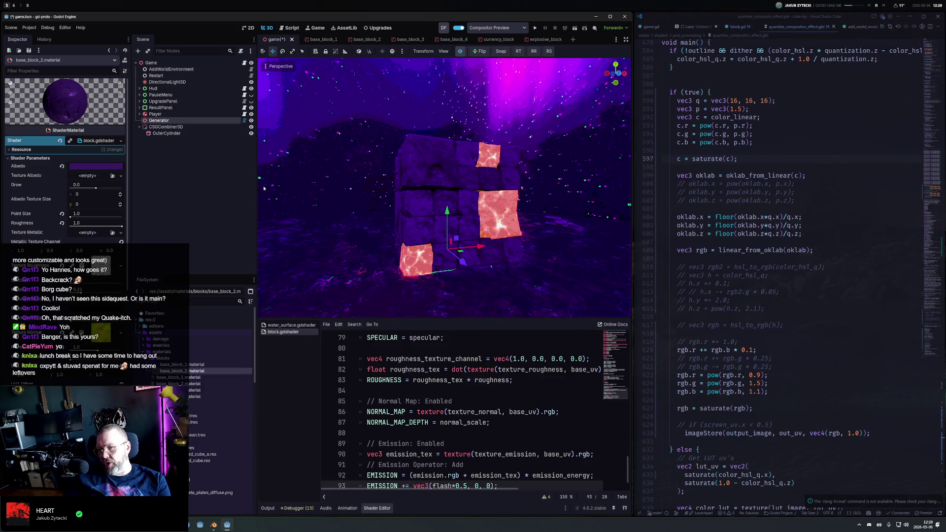
pyautogui.click(113, 168)
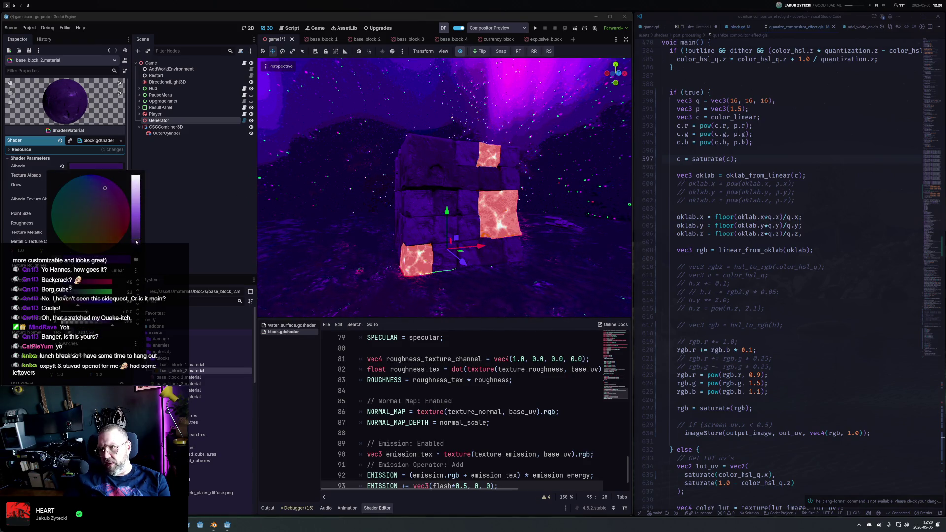
pyautogui.moveTo(137, 242); pyautogui.dragTo(138, 242)
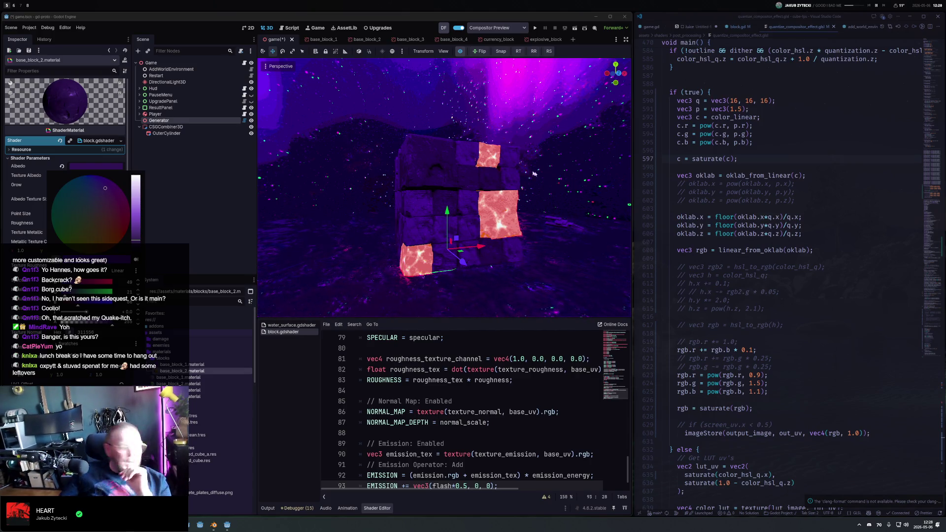
pyautogui.click(24, 170)
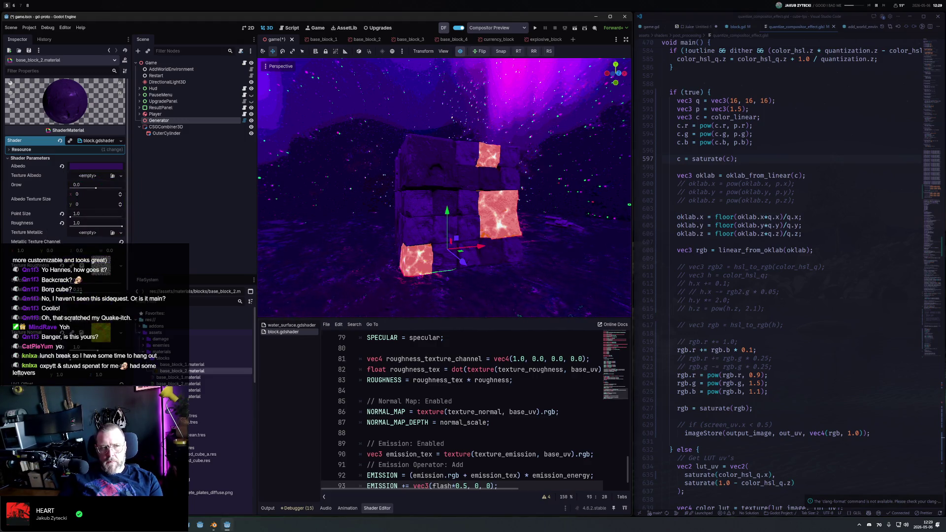
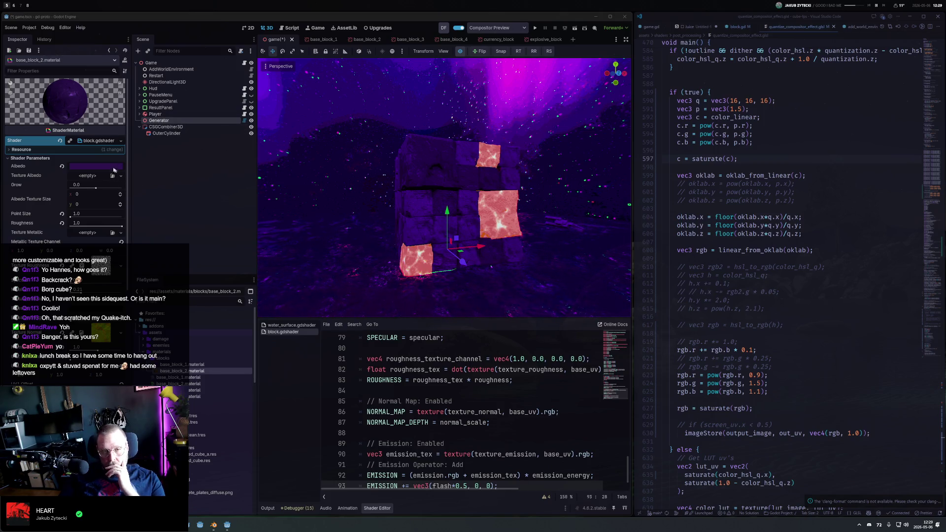
# Try and undo a negative Grow value, then assign a new NoiseTexture2D as the Emission texture
pyautogui.moveTo(96, 189); pyautogui.dragTo(94, 189)
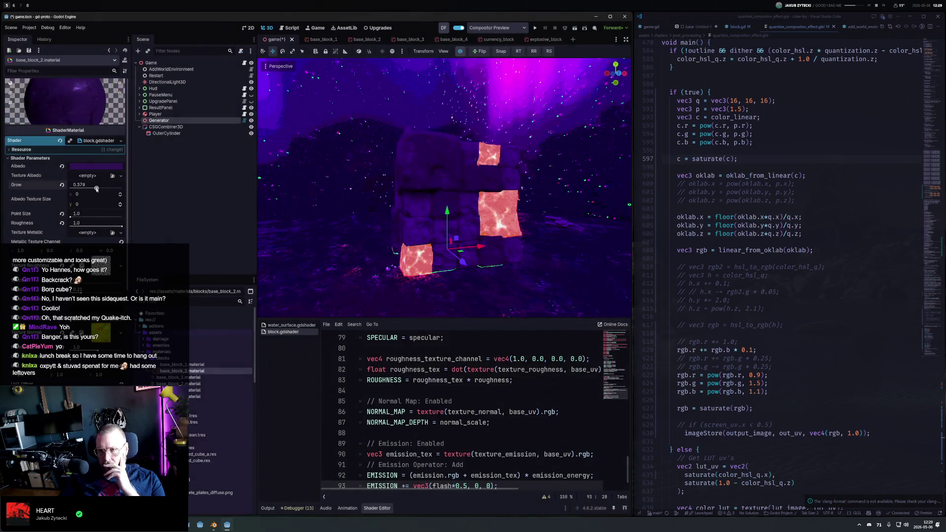
pyautogui.hotkey('ctrl', 'z')
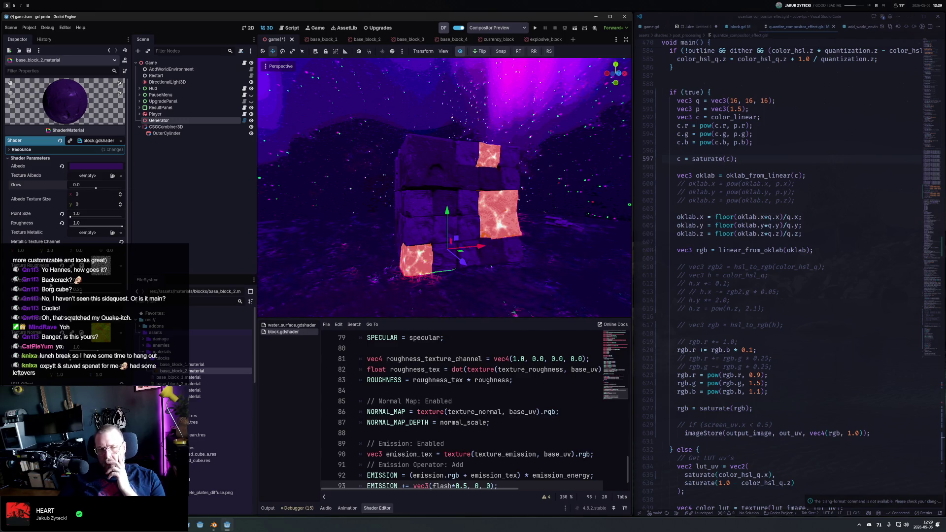
pyautogui.click(88, 302)
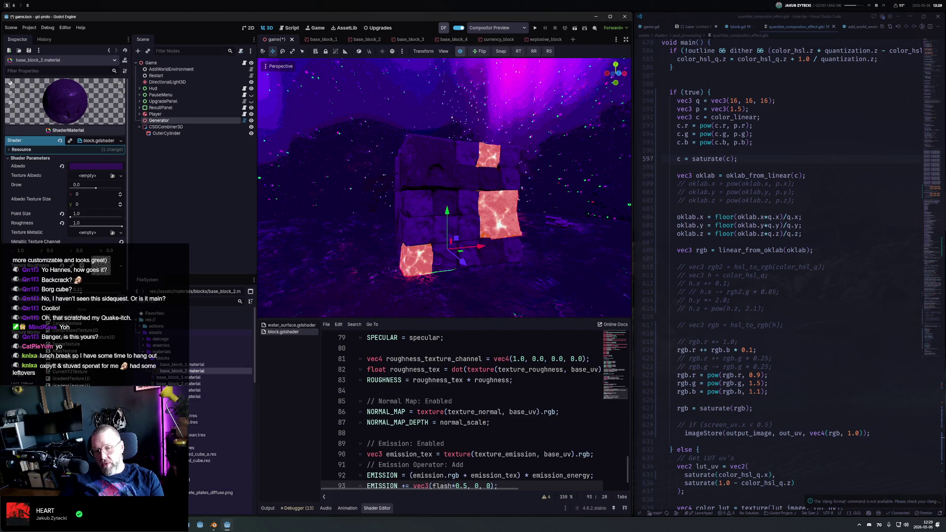
pyautogui.click(99, 337)
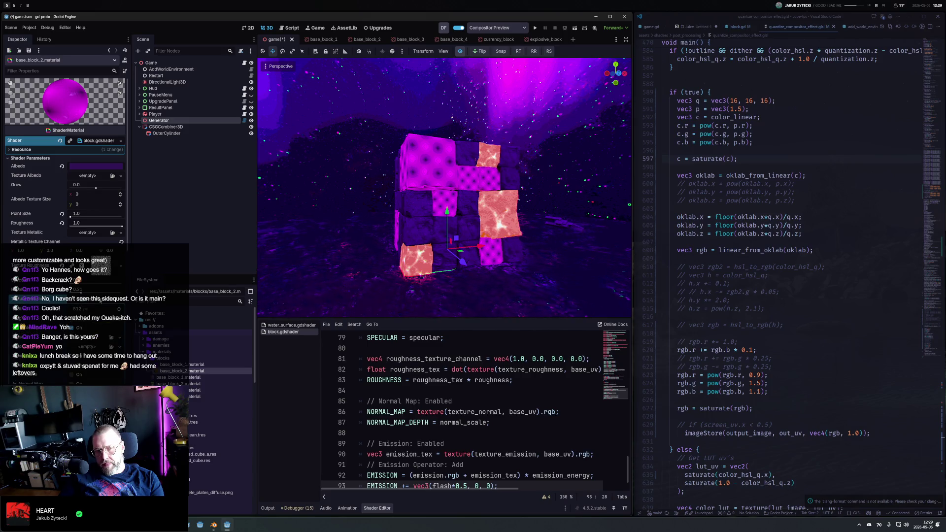
pyautogui.scroll(-2, 46, 340)
pyautogui.click(74, 319)
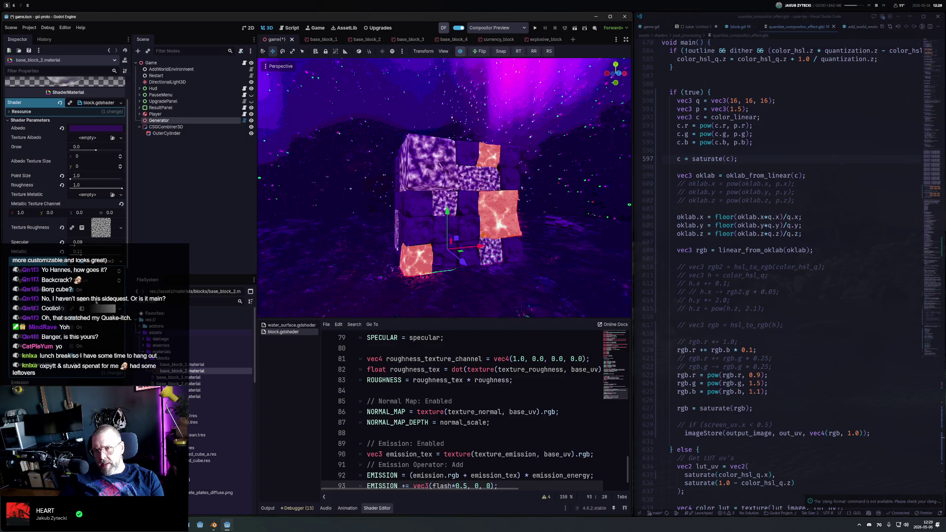
# Switch the emission noise to Cellular and tune its density, orbiting closer to the cube stack
pyautogui.scroll(-2, 95, 313)
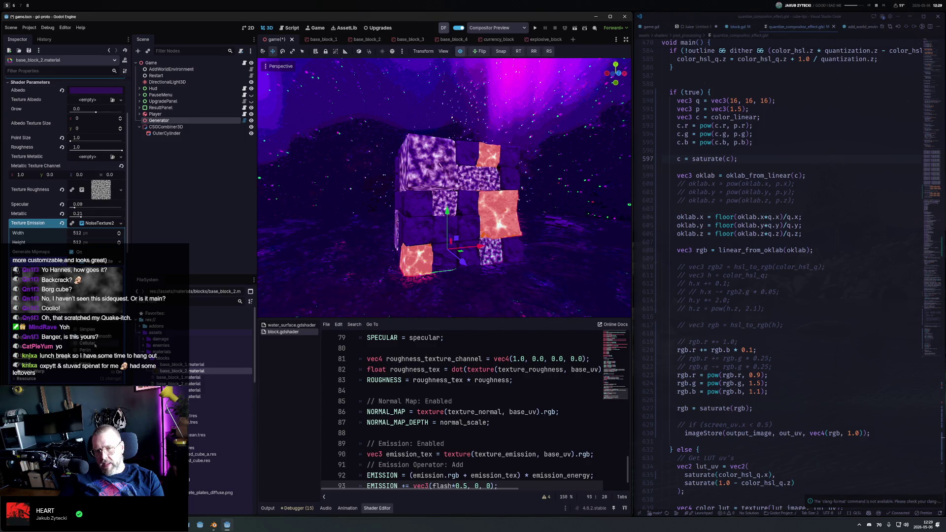
pyautogui.click(96, 344)
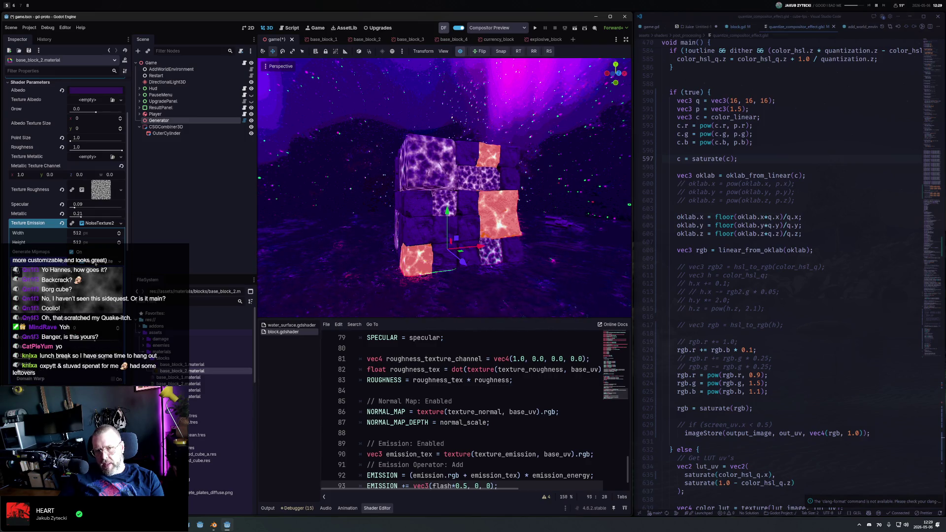
pyautogui.click(95, 264)
pyautogui.click(82, 308)
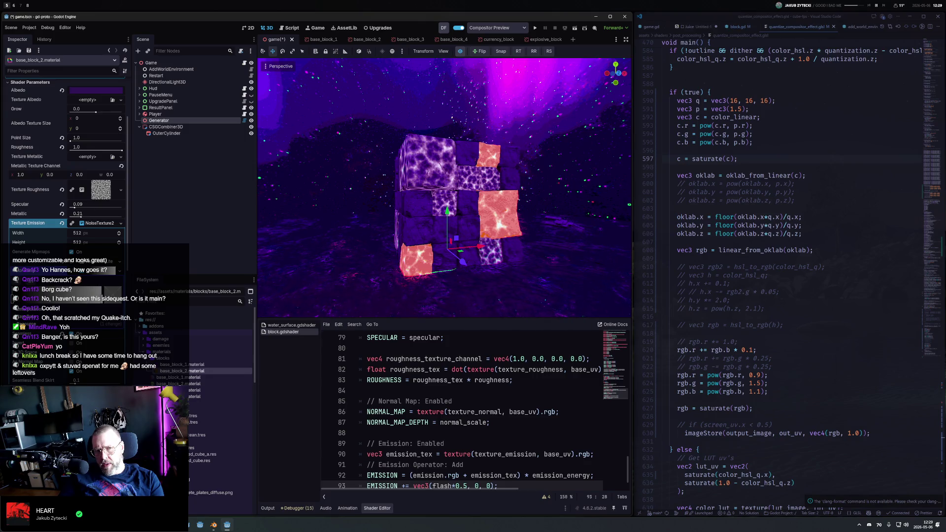
pyautogui.click(49, 301)
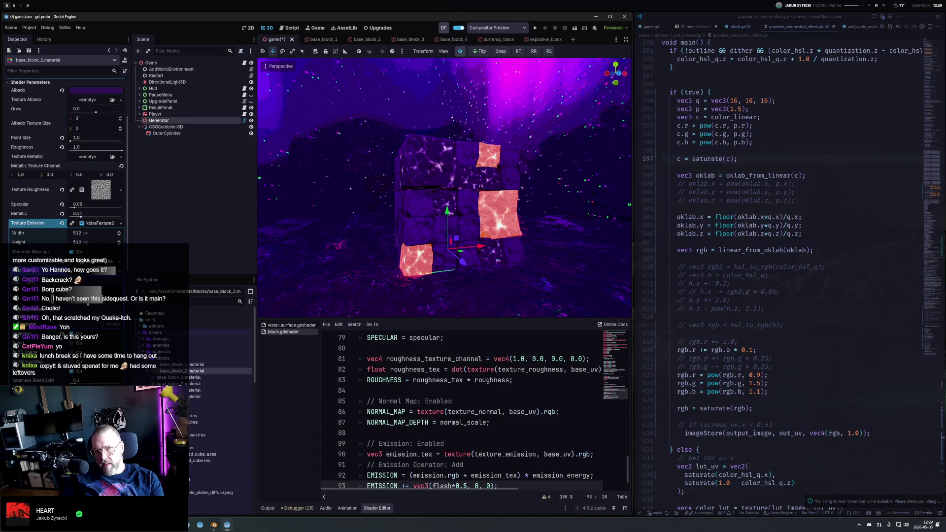
pyautogui.click(101, 299)
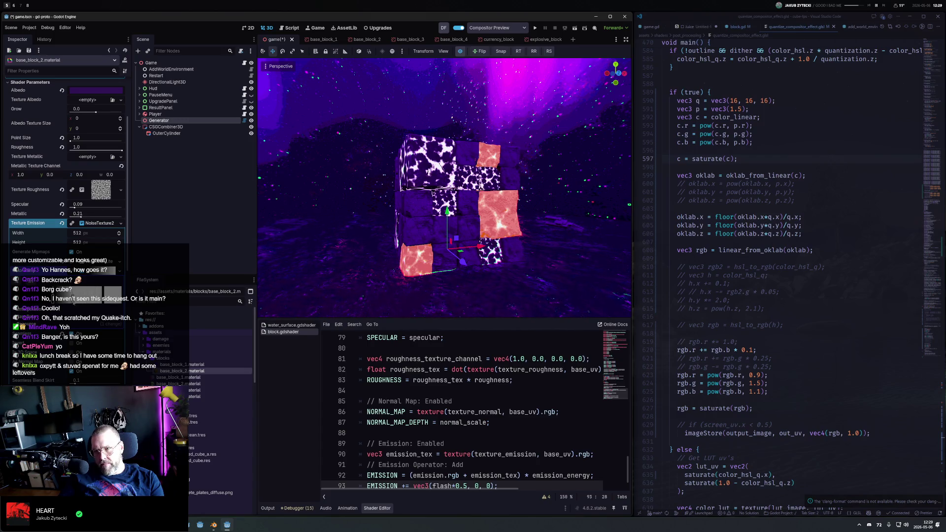
pyautogui.click(73, 302)
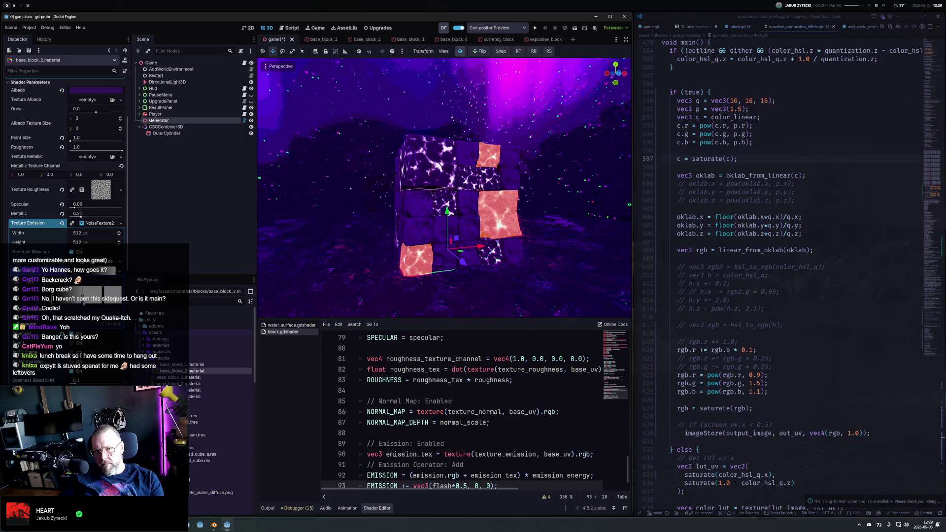
pyautogui.moveTo(473, 212)
pyautogui.mouseDown()
pyautogui.moveTo(512, 213)
pyautogui.moveTo(555, 32)
pyautogui.moveTo(487, 209)
pyautogui.moveTo(468, 217)
pyautogui.mouseUp()
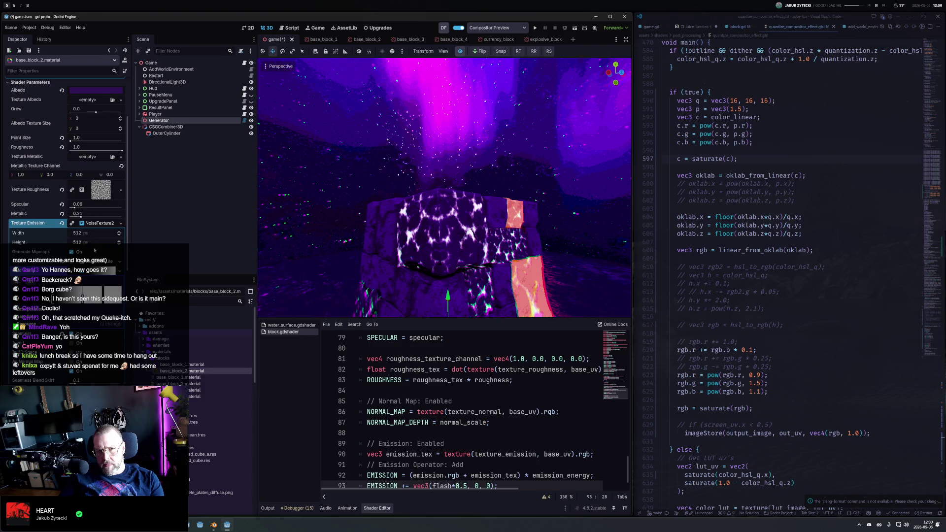
pyautogui.scroll(-3, 64, 197)
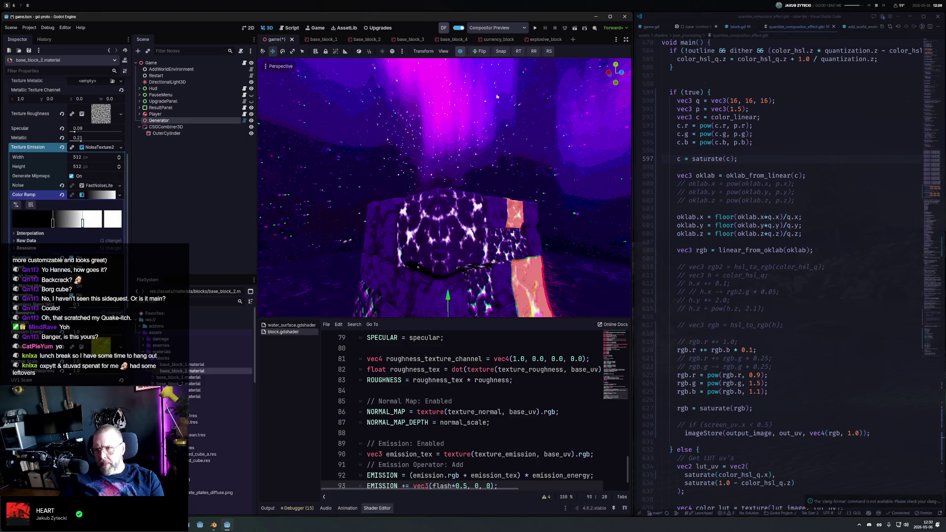
# Recolour a Color Ramp gradient stop to teal-green, with the compositor effect preview briefly disabled
pyautogui.click(461, 51)
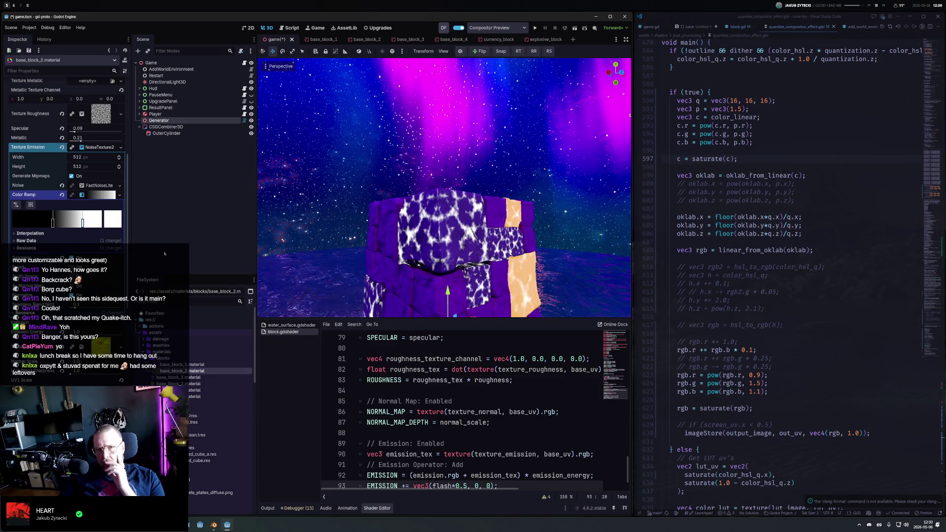
pyautogui.click(93, 196)
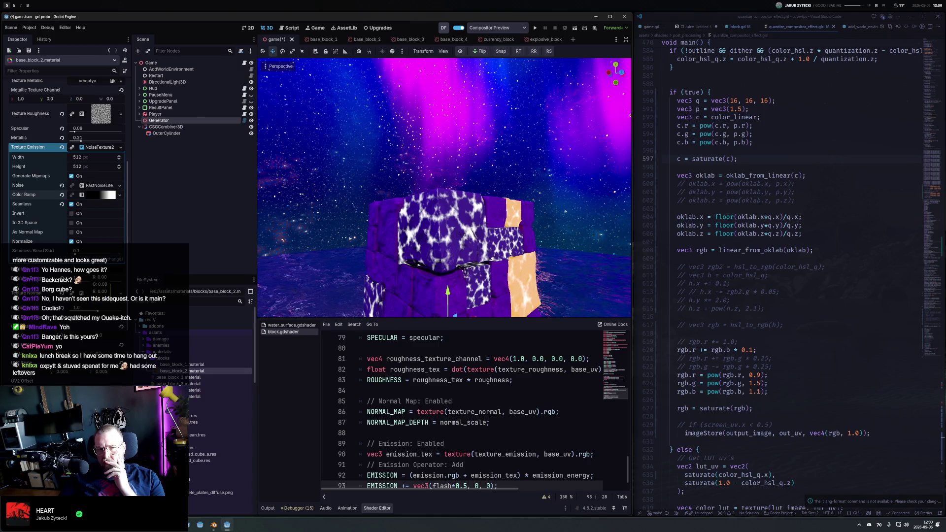
pyautogui.click(107, 195)
pyautogui.click(83, 223)
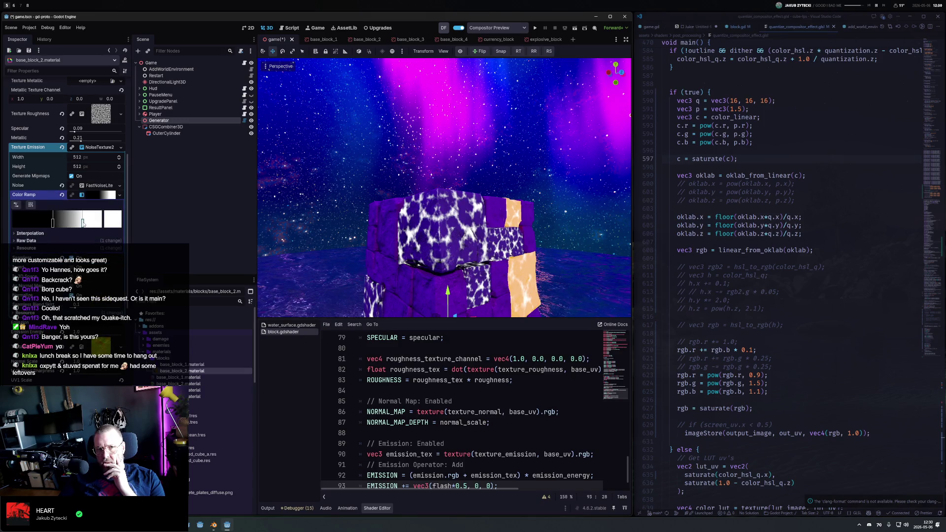
pyautogui.click(111, 226)
pyautogui.click(74, 256)
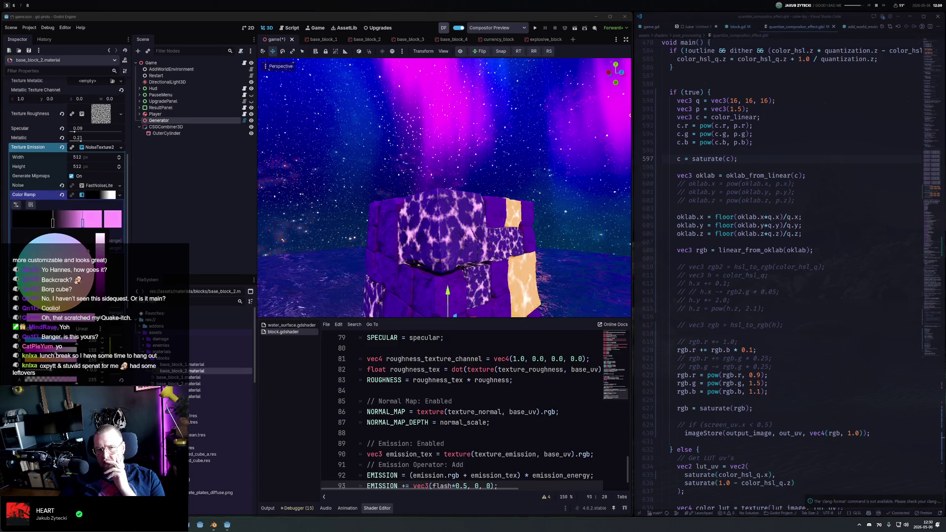
pyautogui.moveTo(74, 256); pyautogui.dragTo(8, 279)
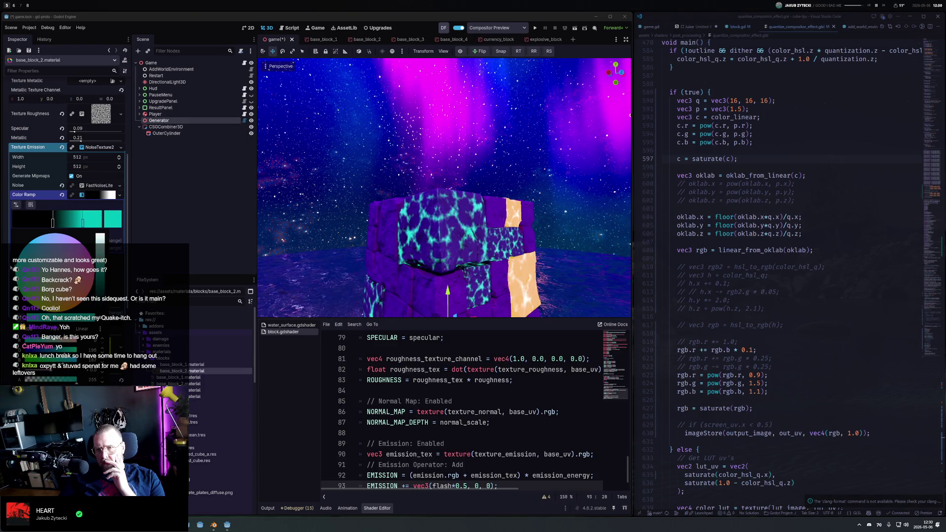
pyautogui.moveTo(29, 242); pyautogui.dragTo(22, 258)
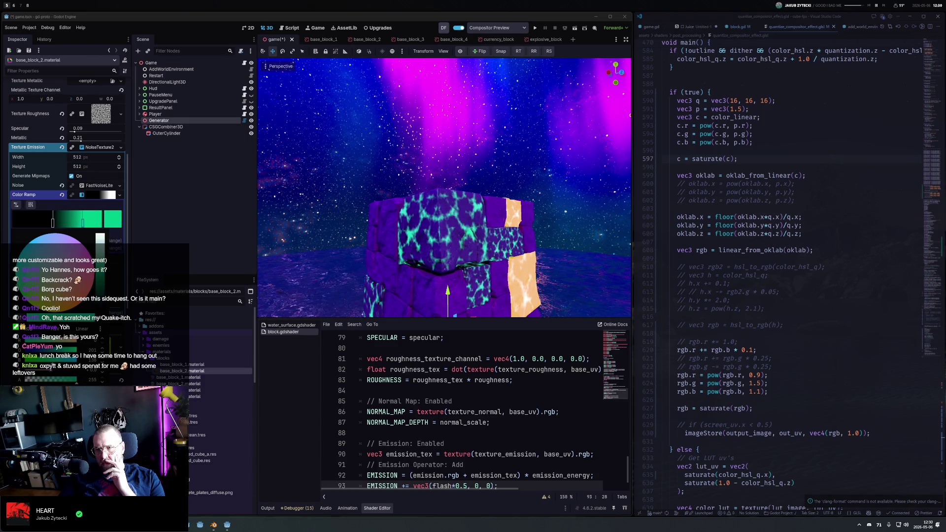
pyautogui.click(460, 51)
pyautogui.click(460, 51)
pyautogui.scroll(-10, 526, 246)
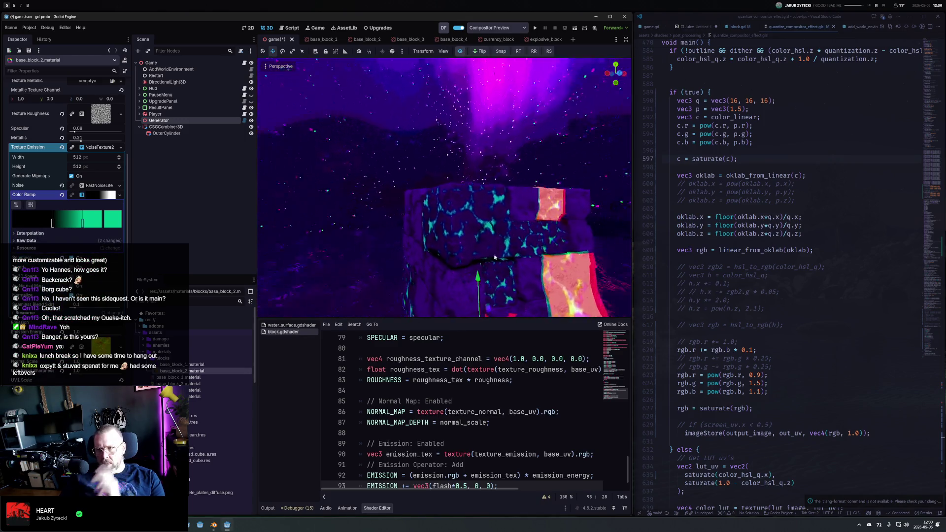
# Drag a Color Ramp stop left to balance the teal vein glow, orbiting around the blocks
pyautogui.scroll(10, 444, 213)
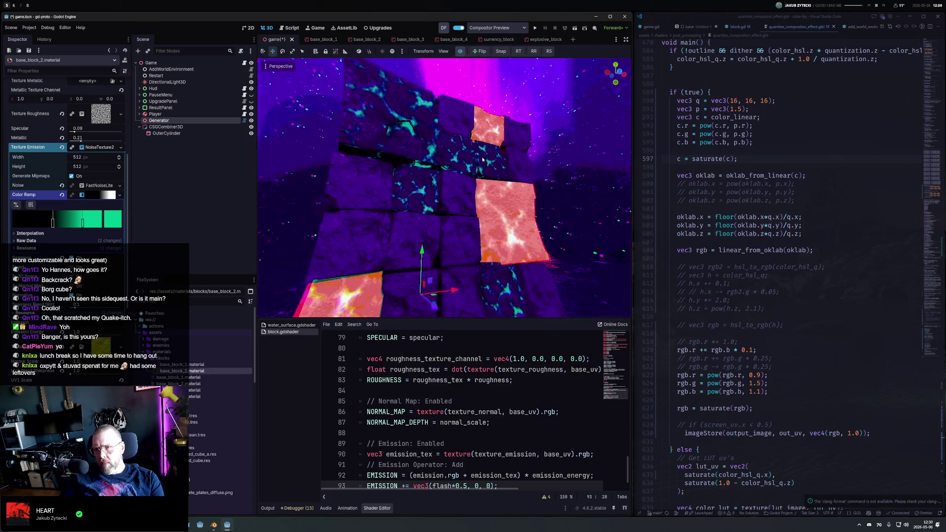
pyautogui.moveTo(483, 159); pyautogui.dragTo(465, 183)
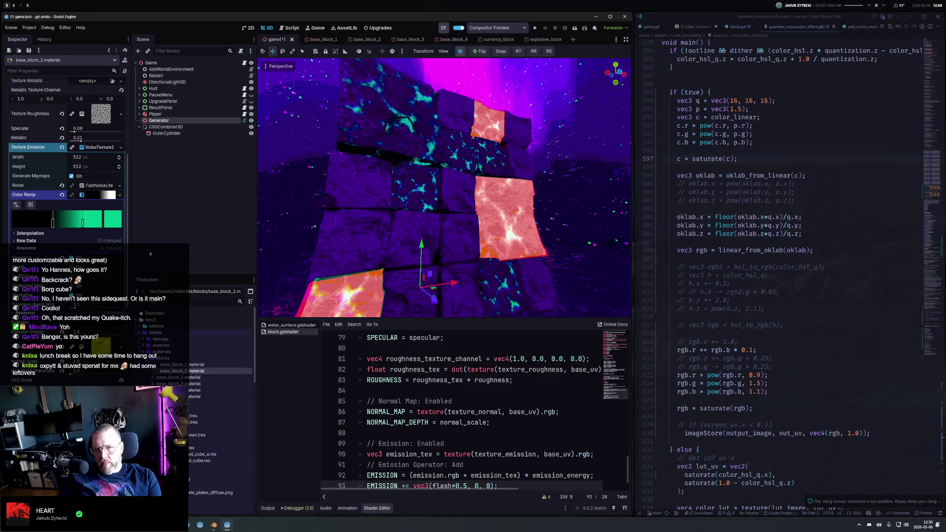
pyautogui.moveTo(83, 223)
pyautogui.mouseDown()
pyautogui.moveTo(91, 224)
pyautogui.moveTo(35, 227)
pyautogui.moveTo(42, 225)
pyautogui.mouseUp()
pyautogui.moveTo(379, 226)
pyautogui.mouseDown()
pyautogui.moveTo(509, 280)
pyautogui.moveTo(474, 252)
pyautogui.moveTo(444, 199)
pyautogui.mouseUp()
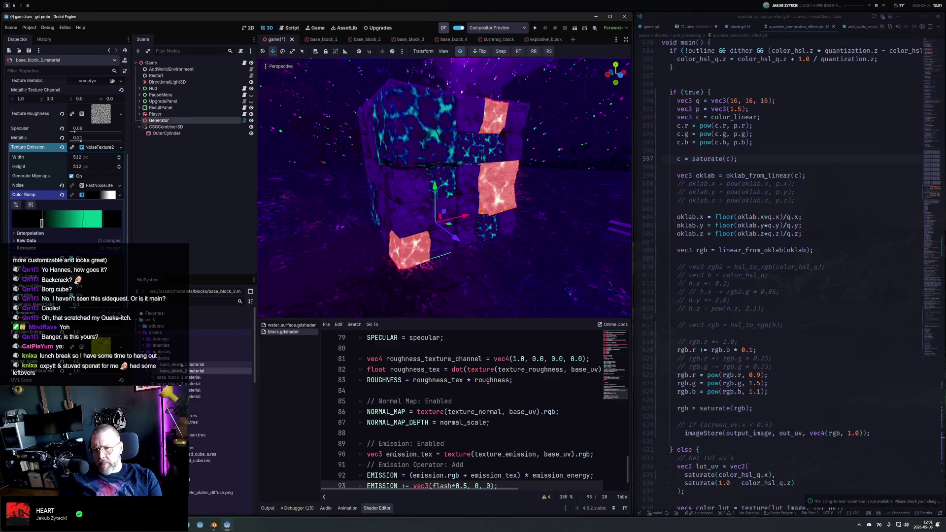
# Slightly darken base_block_1's purple albedo colour, then reselect base_block_2.material
pyautogui.click(182, 365)
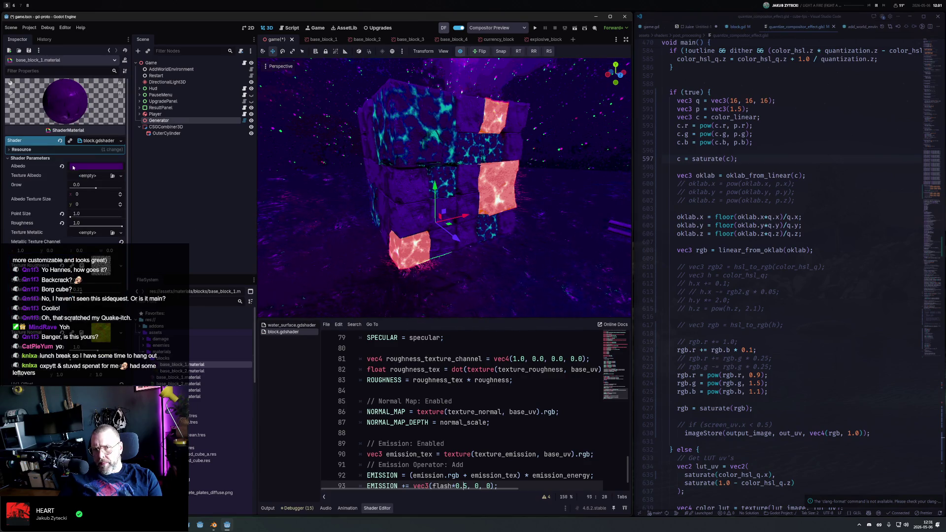
pyautogui.click(82, 168)
pyautogui.moveTo(139, 233)
pyautogui.mouseDown()
pyautogui.moveTo(136, 240)
pyautogui.moveTo(137, 197)
pyautogui.moveTo(139, 239)
pyautogui.mouseUp()
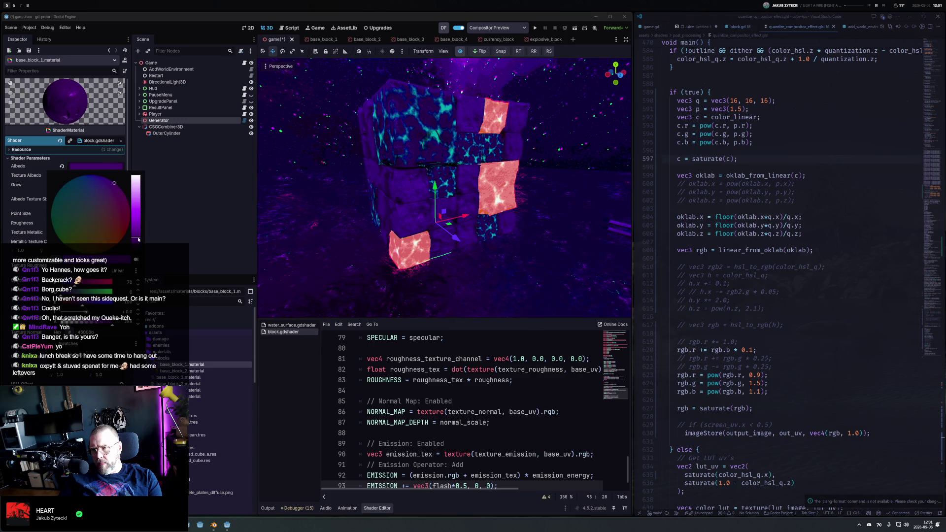
pyautogui.click(398, 195)
pyautogui.moveTo(398, 196); pyautogui.dragTo(483, 169)
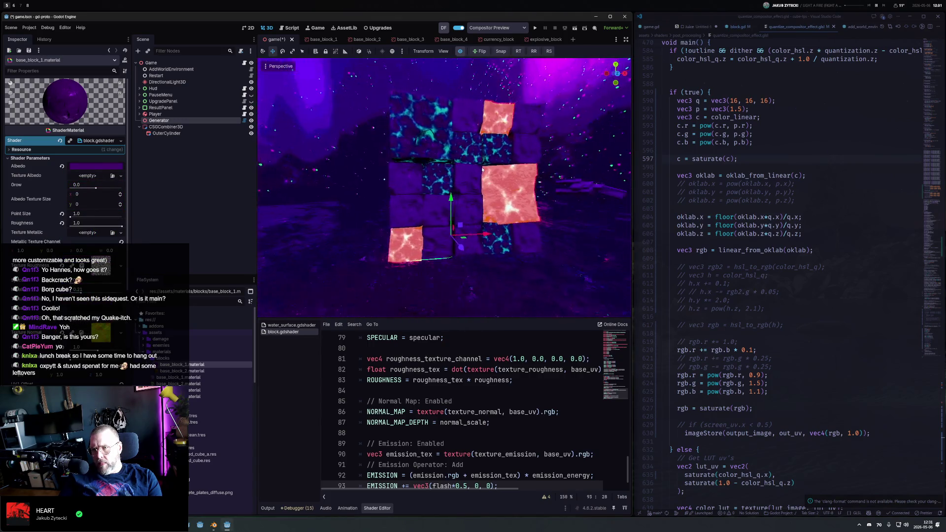
pyautogui.click(195, 370)
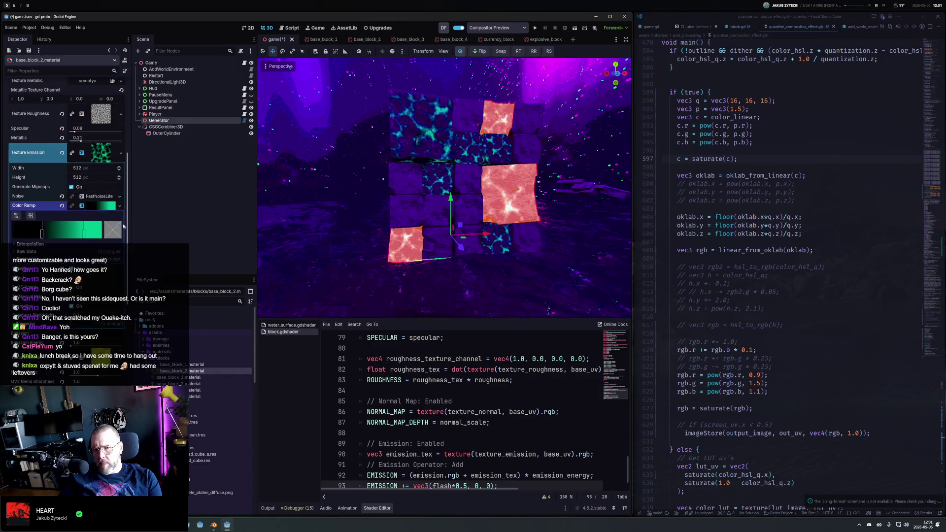
# Nudge the dark gradient stop and raise the FastNoiseLite Frequency to reshape the veins
pyautogui.moveTo(42, 232)
pyautogui.mouseDown()
pyautogui.moveTo(12, 233)
pyautogui.moveTo(48, 234)
pyautogui.moveTo(44, 240)
pyautogui.mouseUp()
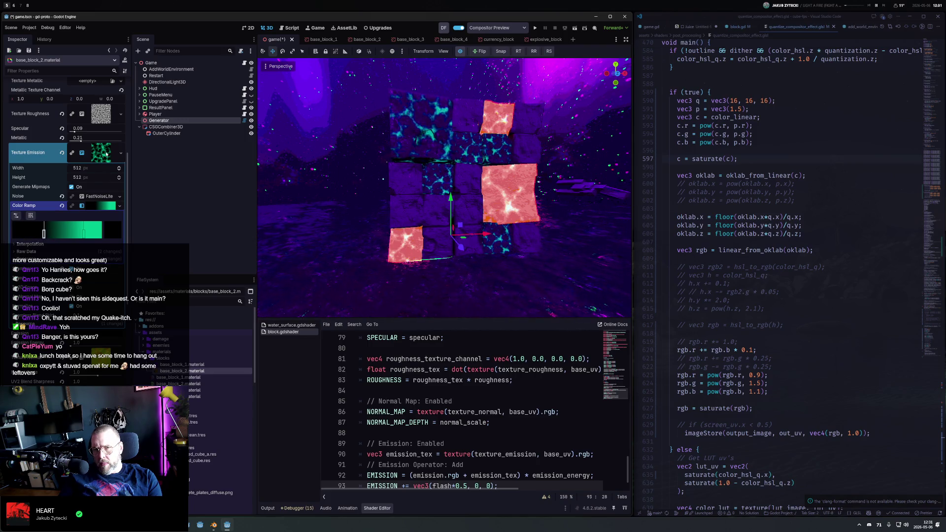
pyautogui.click(85, 196)
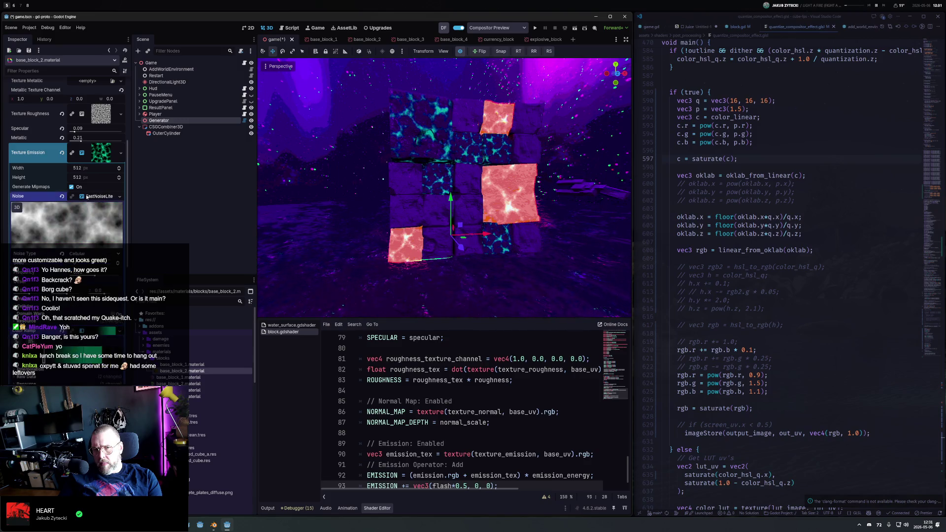
pyautogui.moveTo(95, 275); pyautogui.dragTo(91, 275)
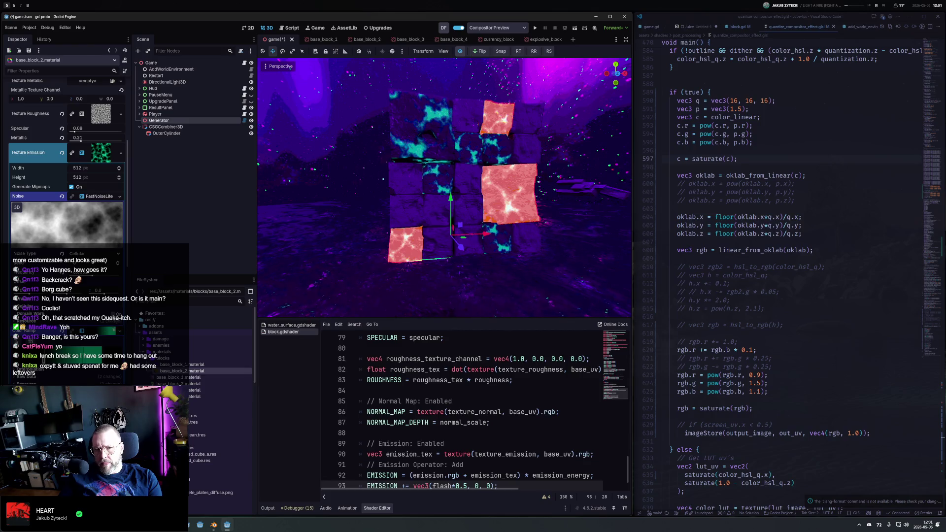
# Try As Normal Map on the noise texture, revert it, and collapse the noise settings
pyautogui.scroll(-3, 90, 275)
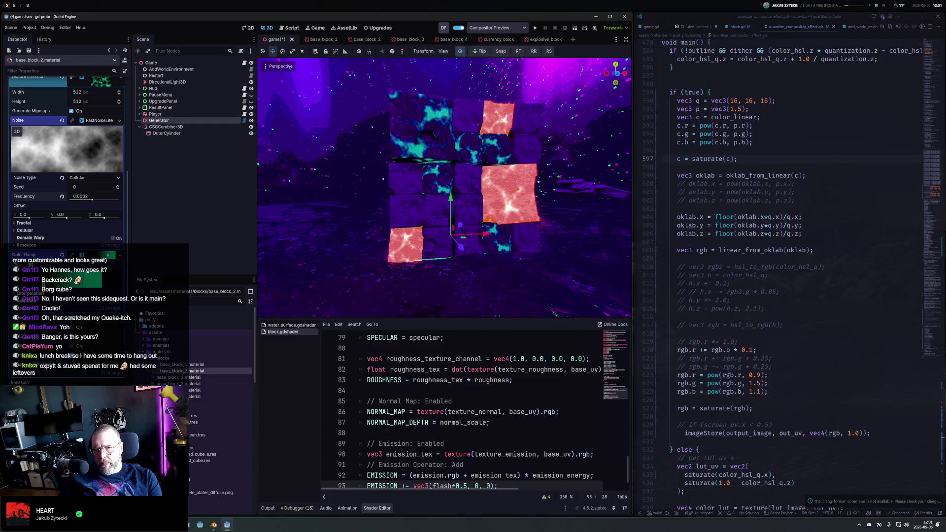
pyautogui.click(106, 255)
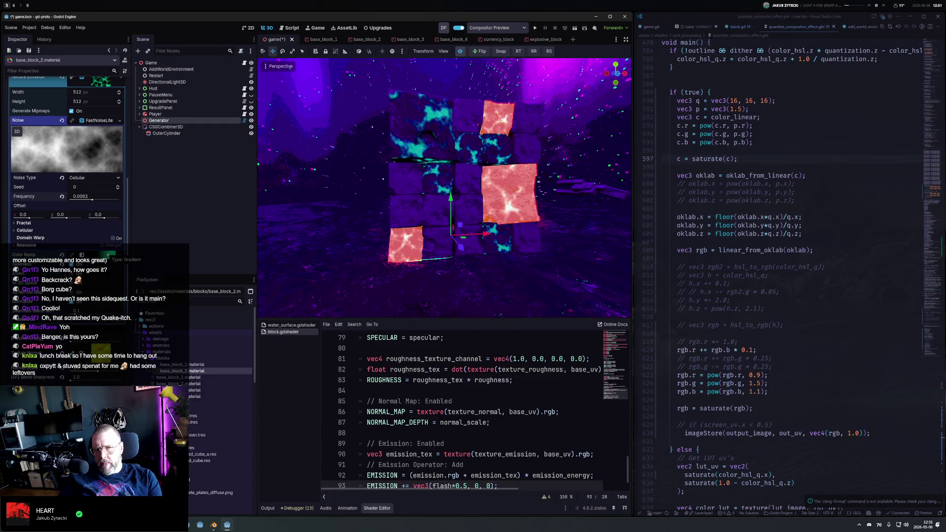
pyautogui.click(73, 293)
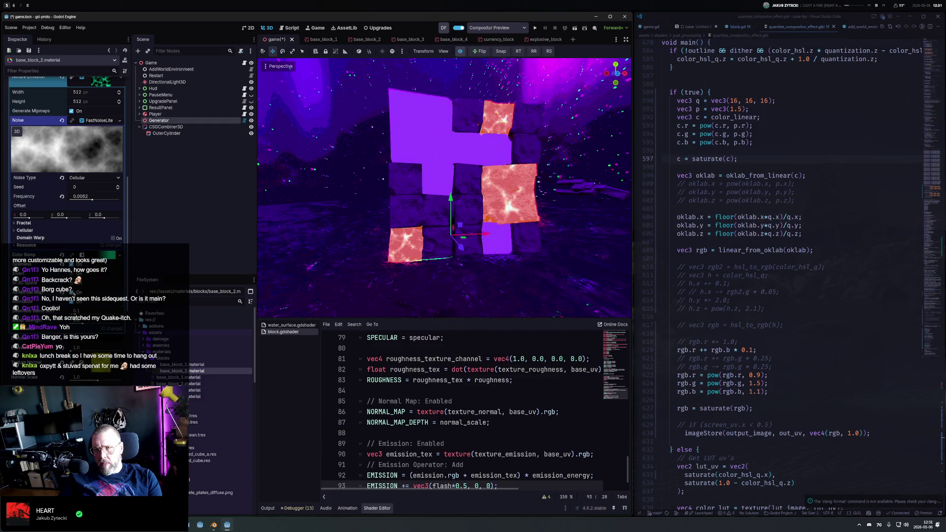
pyautogui.click(101, 349)
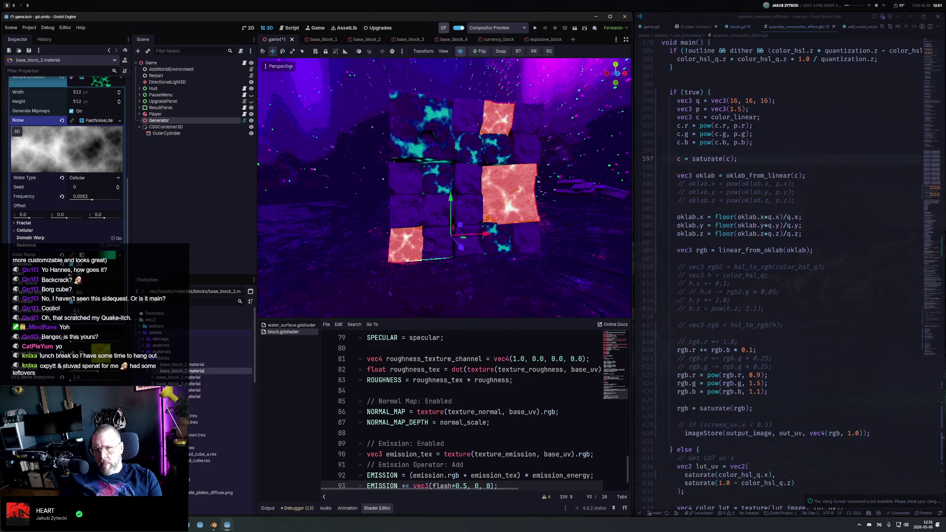
pyautogui.click(87, 121)
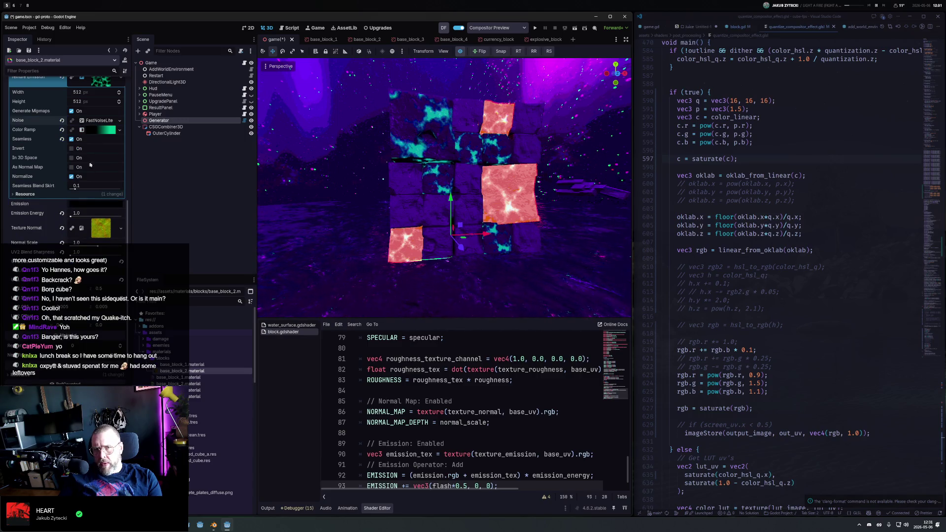
# Set the material's Emission colour to white
pyautogui.click(83, 203)
pyautogui.moveTo(136, 286)
pyautogui.mouseDown()
pyautogui.moveTo(139, 213)
pyautogui.moveTo(140, 291)
pyautogui.moveTo(142, 262)
pyautogui.mouseUp()
pyautogui.click(45, 216)
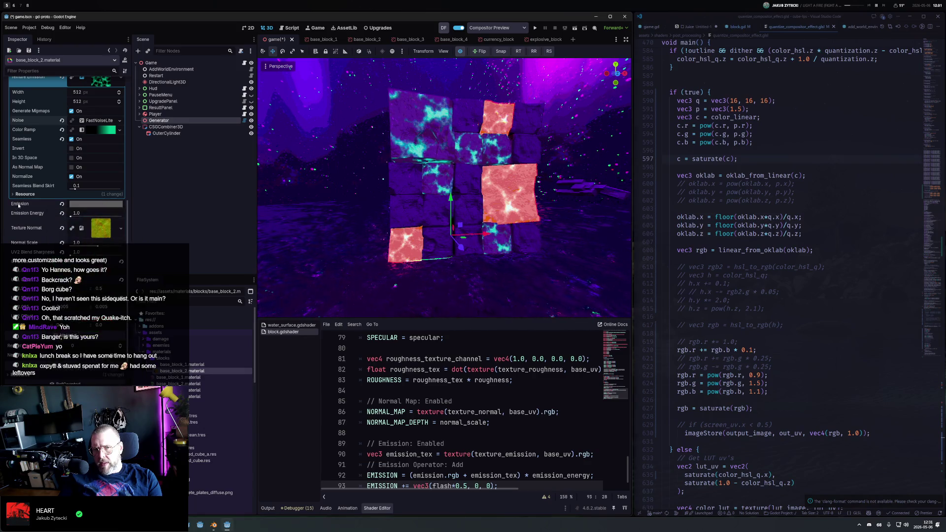
pyautogui.click(440, 430)
# In block.gdshader line 92, replace '+' with '*' between emission.rgb and emission_tex, then save
pyautogui.scroll(-1, 439, 430)
pyautogui.click(440, 428)
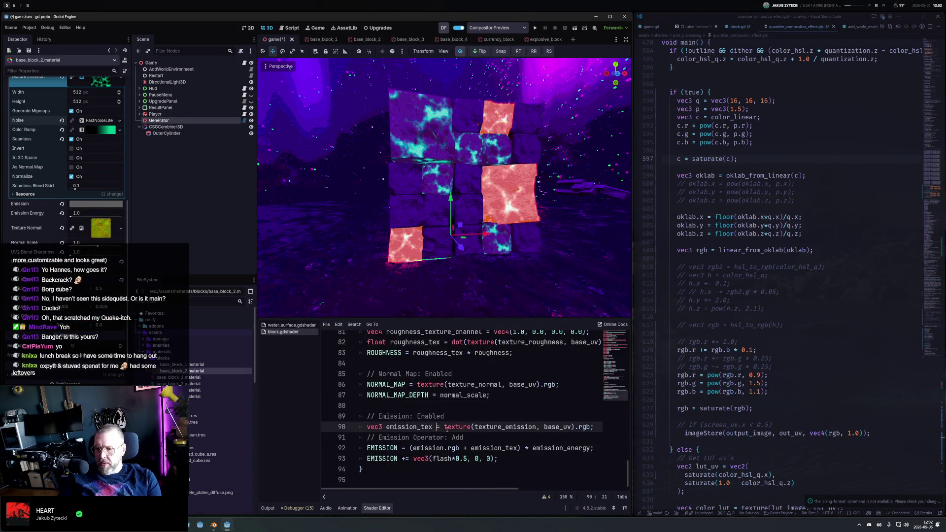
pyautogui.press('Down')
pyautogui.press('Down')
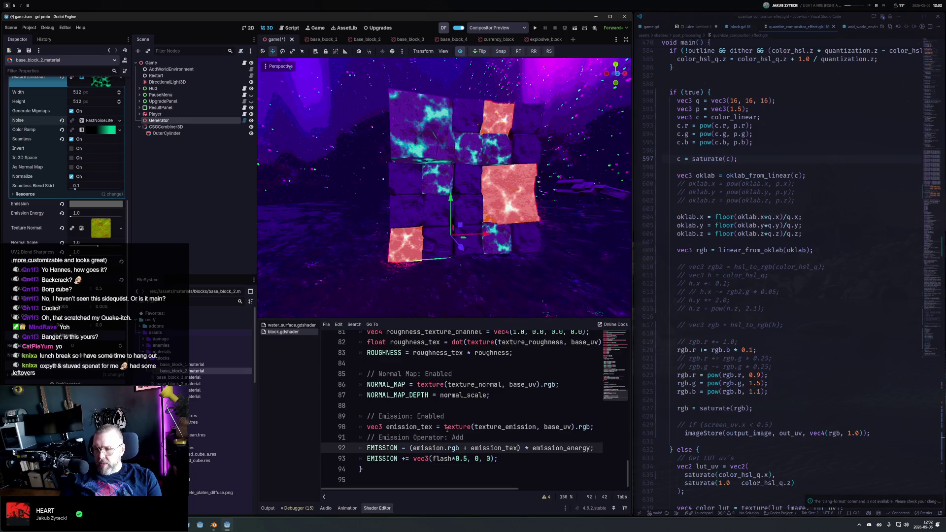
pyautogui.hotkey('shift', 'Left')
pyautogui.hotkey('shift', 'Left')
pyautogui.write('*')
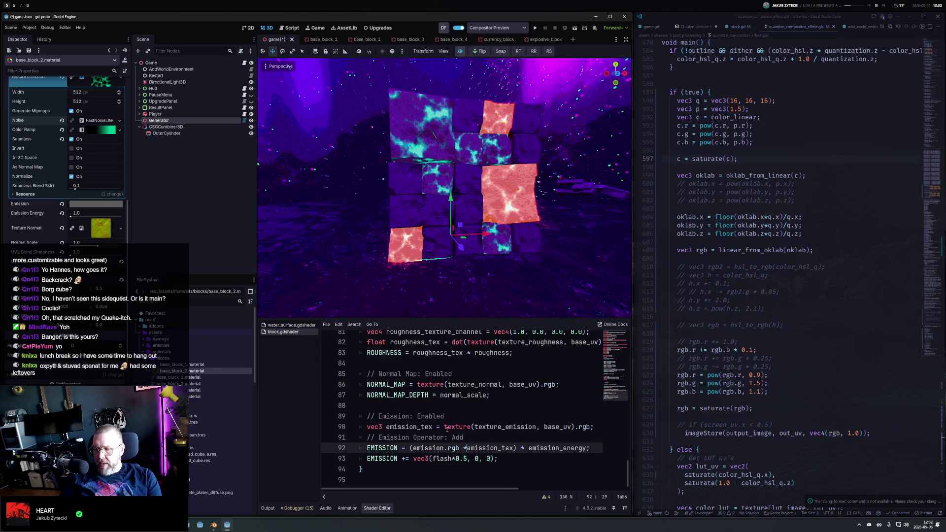
pyautogui.hotkey('ctrl', 's')
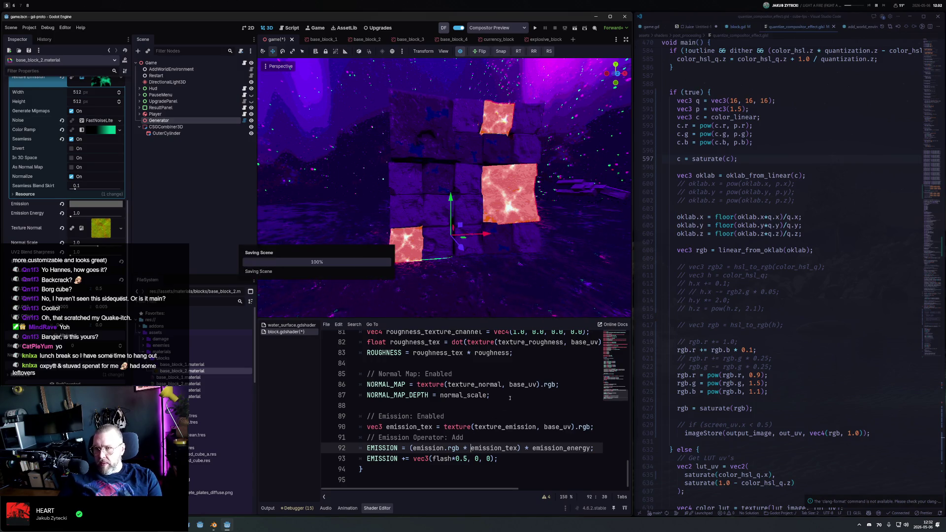
pyautogui.click(102, 131)
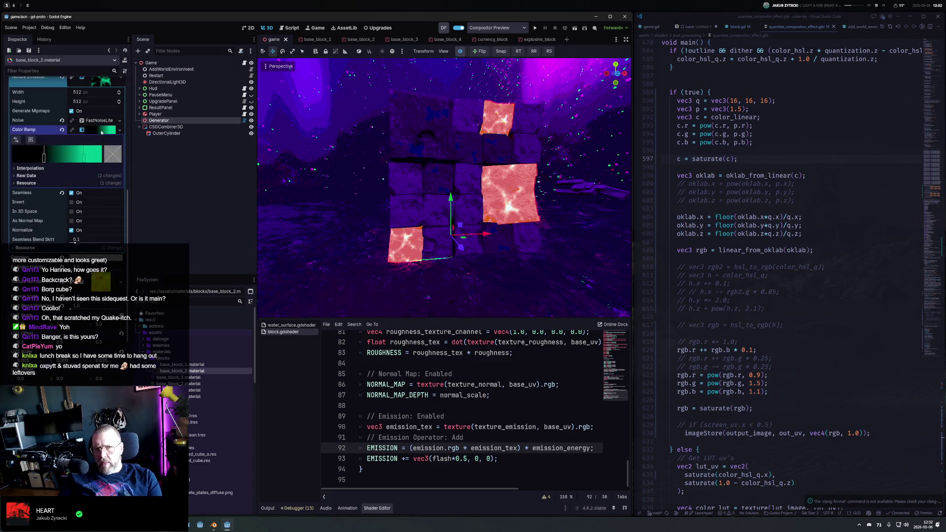
# Set the Color Ramp's second gradient stop to white
pyautogui.click(84, 156)
pyautogui.click(113, 153)
pyautogui.moveTo(100, 212); pyautogui.dragTo(103, 134)
pyautogui.click(103, 133)
pyautogui.click(103, 131)
pyautogui.scroll(2, 123, 139)
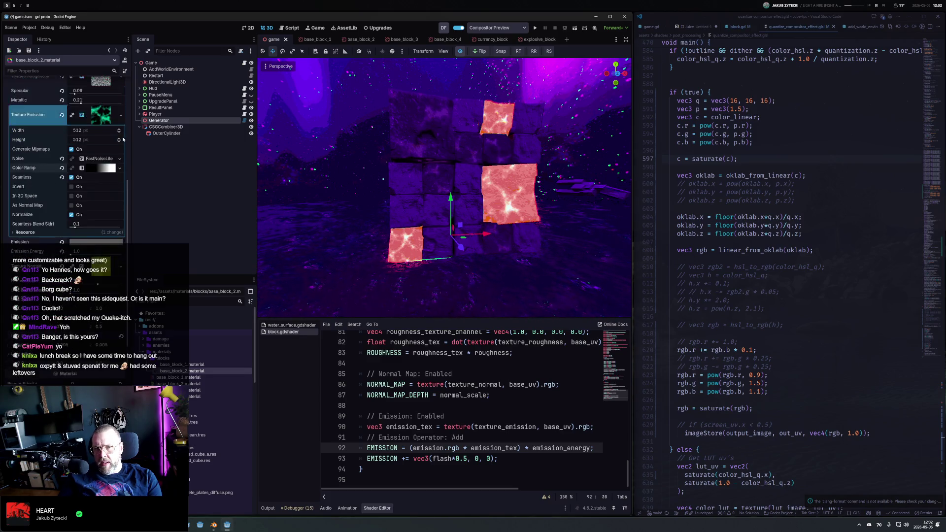
pyautogui.click(101, 117)
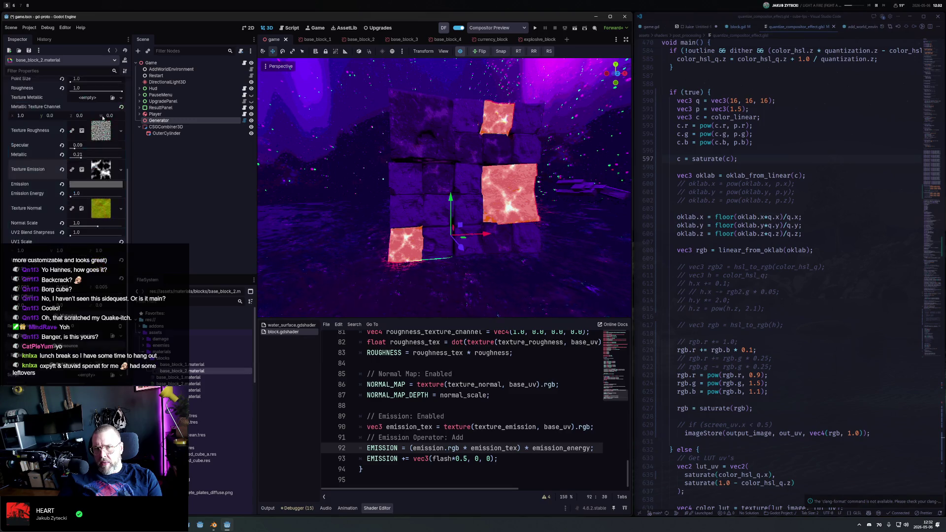
# Change the Emission colour to bright green and raise Emission Energy to 1.24
pyautogui.click(98, 186)
pyautogui.click(62, 210)
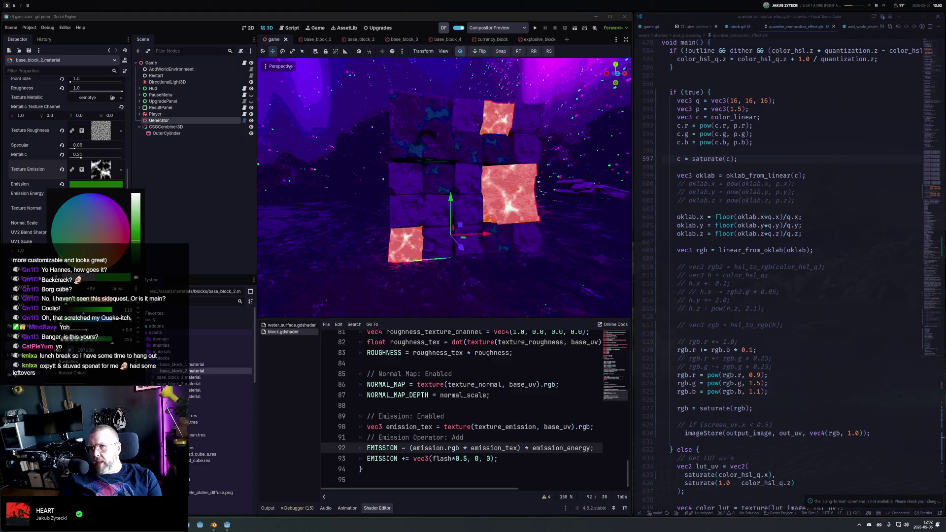
pyautogui.moveTo(45, 210)
pyautogui.mouseDown()
pyautogui.moveTo(85, 185)
pyautogui.moveTo(121, 206)
pyautogui.moveTo(117, 246)
pyautogui.mouseUp()
pyautogui.click(133, 197)
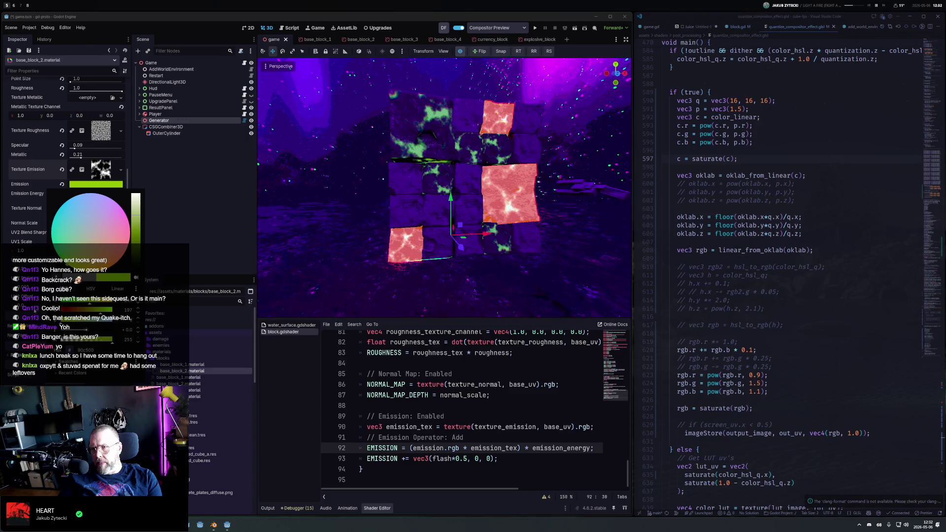
pyautogui.moveTo(117, 247)
pyautogui.mouseDown()
pyautogui.moveTo(98, 267)
pyautogui.moveTo(9, 198)
pyautogui.mouseUp()
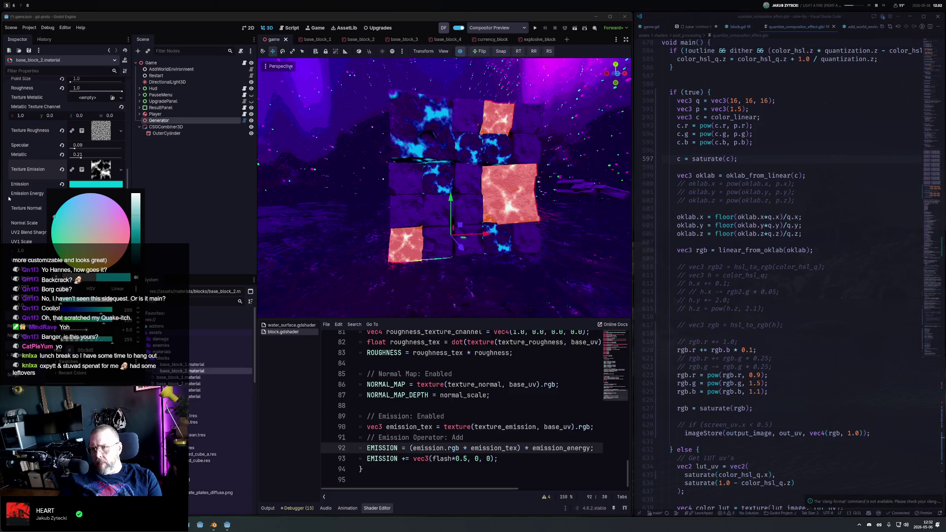
pyautogui.moveTo(98, 267); pyautogui.dragTo(98, 267)
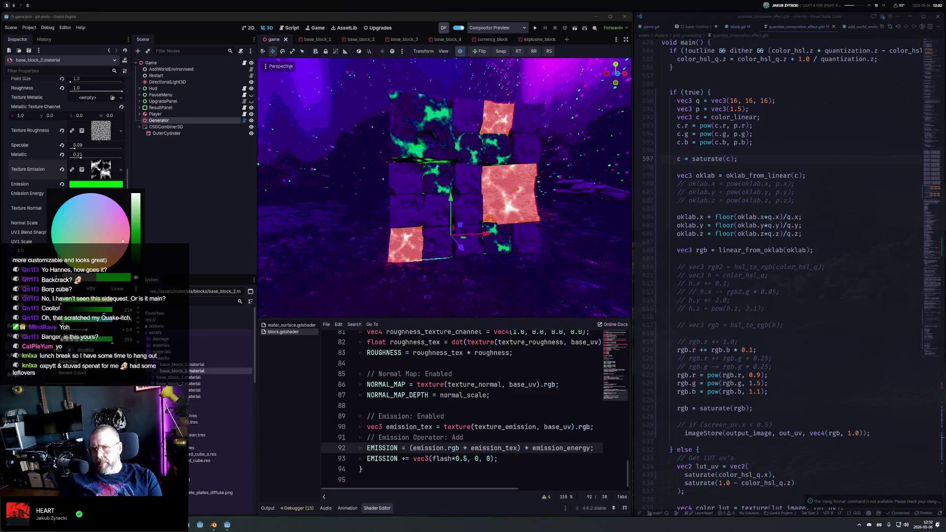
pyautogui.moveTo(140, 216); pyautogui.dragTo(141, 214)
pyautogui.click(86, 232)
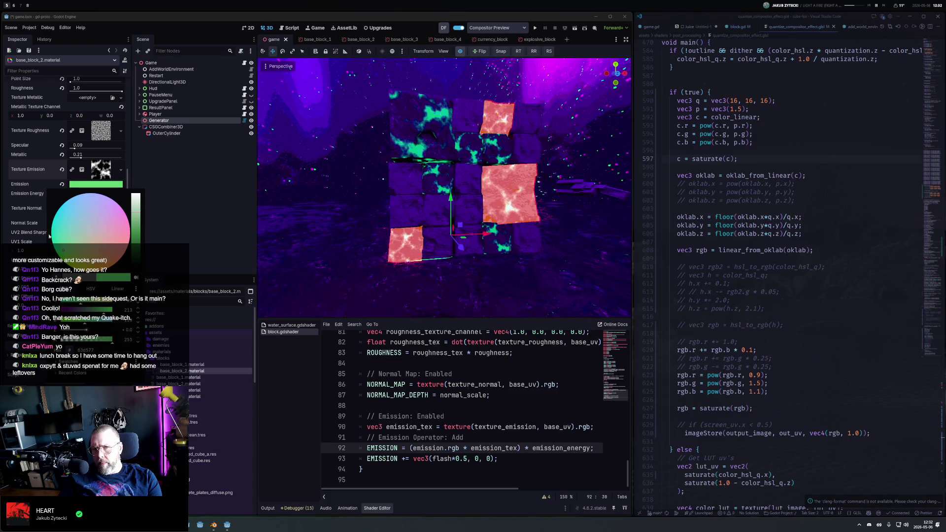
pyautogui.click(19, 170)
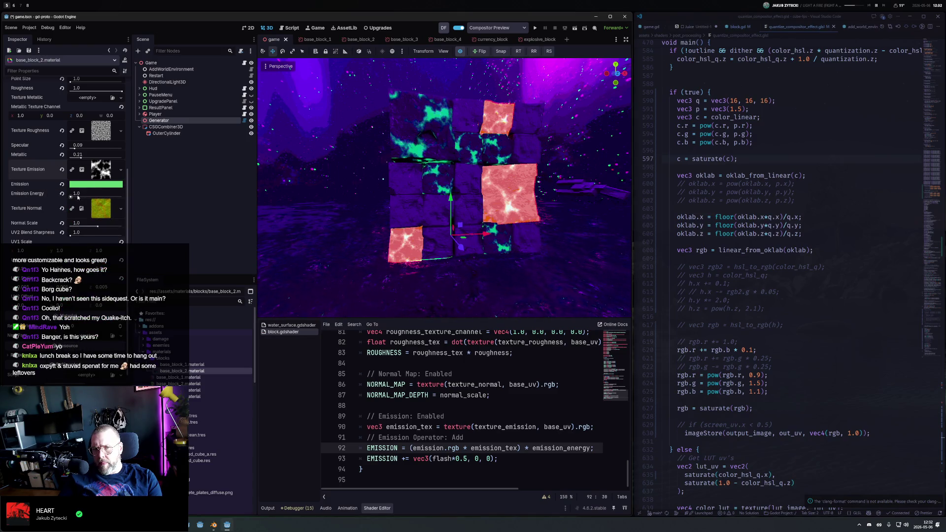
pyautogui.moveTo(71, 197); pyautogui.dragTo(72, 198)
pyautogui.moveTo(394, 217)
pyautogui.mouseDown()
pyautogui.moveTo(433, 247)
pyautogui.moveTo(442, 118)
pyautogui.mouseUp()
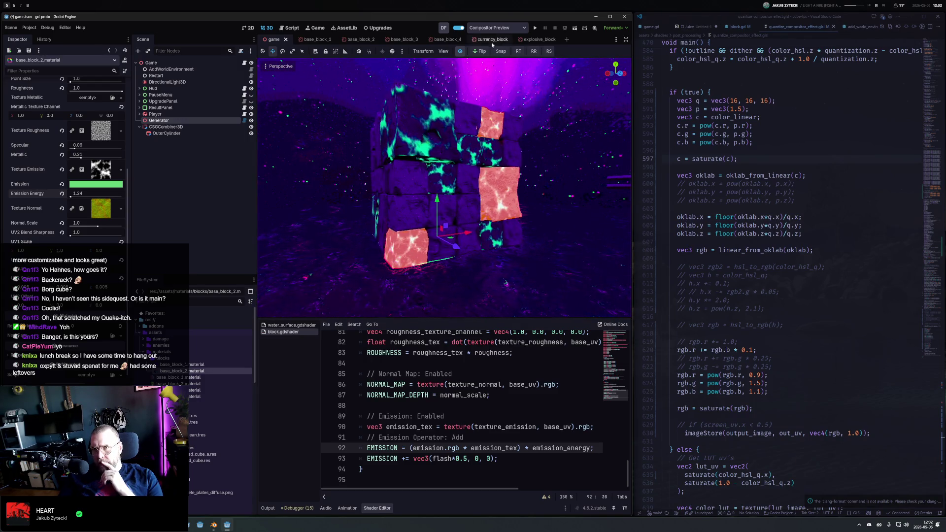
# View the glowing block wall from front and angled views, then select the Generator node
pyautogui.moveTo(521, 188)
pyautogui.mouseDown()
pyautogui.moveTo(580, 161)
pyautogui.moveTo(515, 217)
pyautogui.mouseUp()
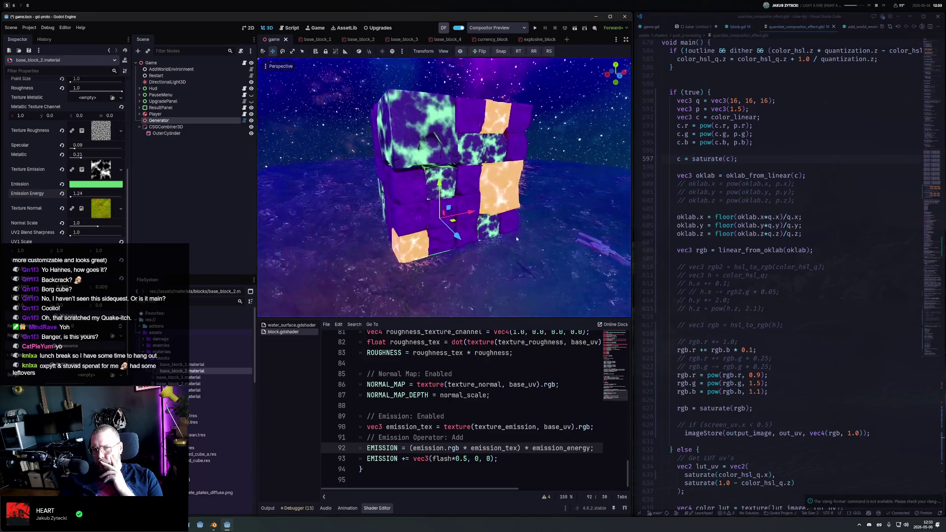
pyautogui.press('KP_1')
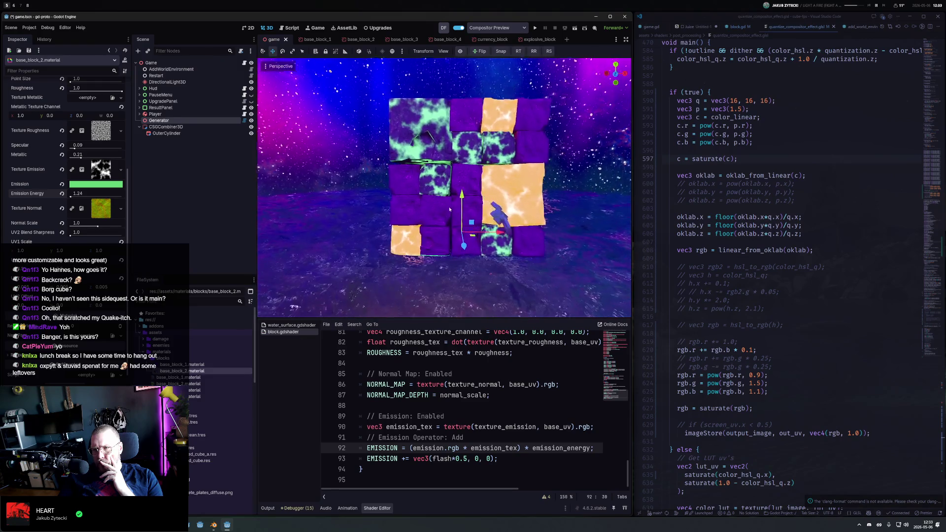
pyautogui.moveTo(455, 168); pyautogui.dragTo(479, 196)
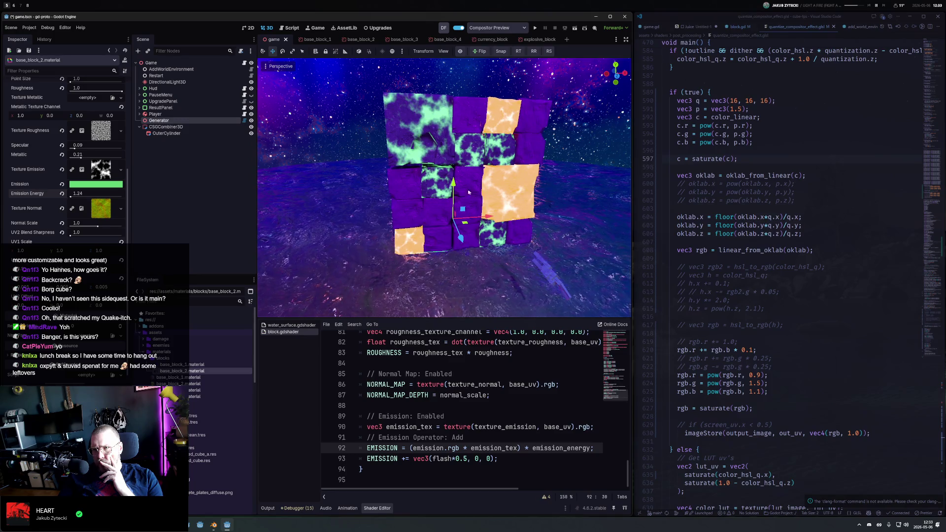
pyautogui.click(174, 130)
pyautogui.click(169, 122)
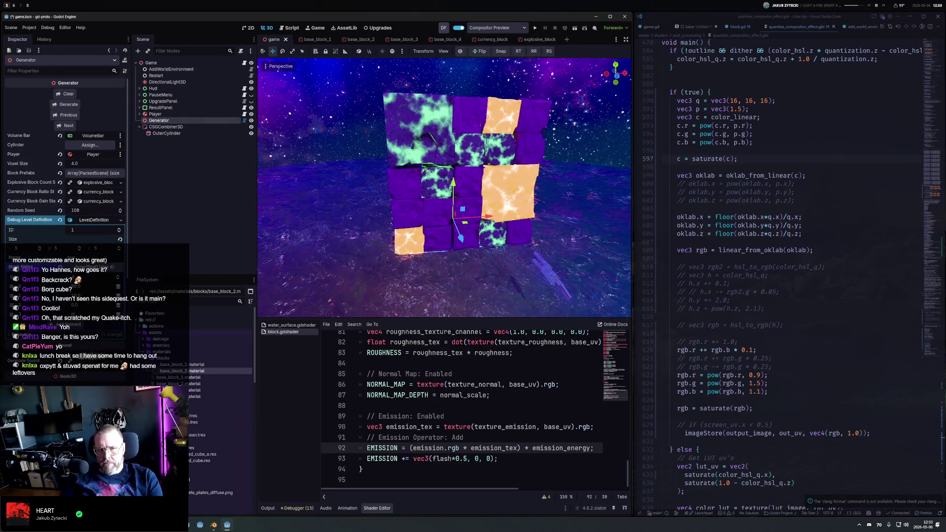
# Regenerate the voxel block structure and inspect it with preview lighting toggled off and on
pyautogui.click(72, 105)
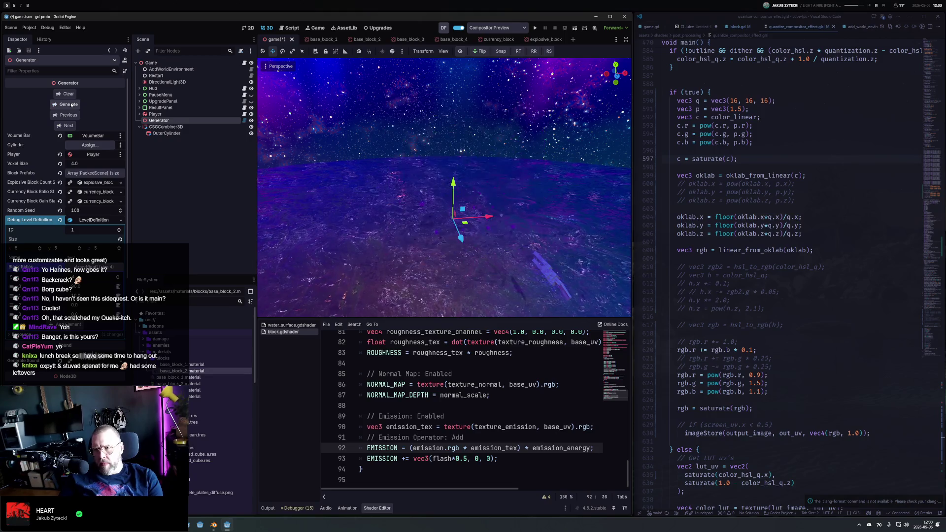
pyautogui.moveTo(510, 199)
pyautogui.mouseDown()
pyautogui.moveTo(294, 167)
pyautogui.moveTo(621, 186)
pyautogui.moveTo(609, 191)
pyautogui.mouseUp()
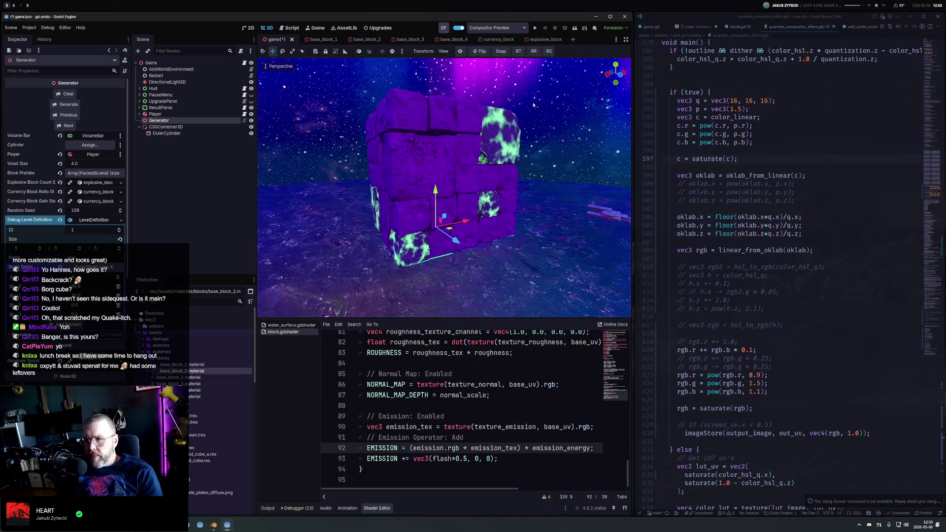
pyautogui.click(461, 52)
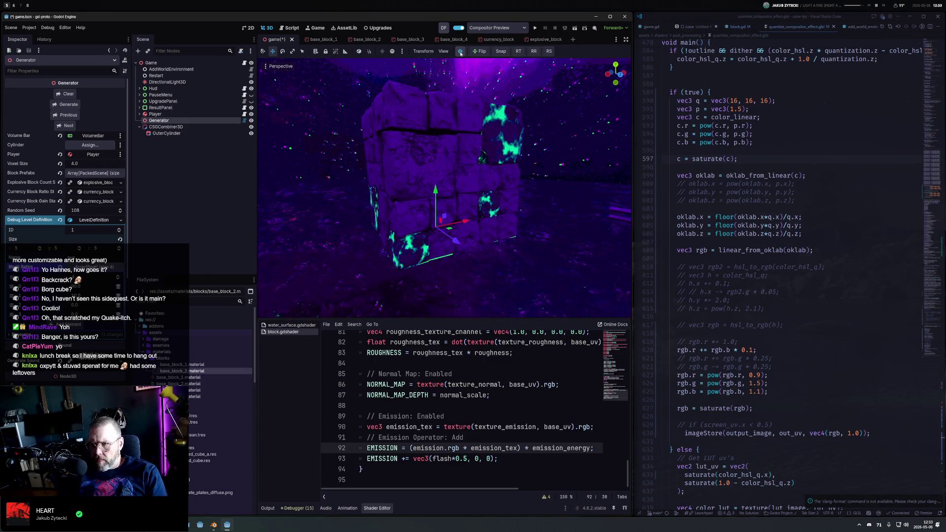
pyautogui.click(461, 52)
pyautogui.moveTo(473, 167)
pyautogui.mouseDown()
pyautogui.moveTo(526, 168)
pyautogui.moveTo(510, 166)
pyautogui.mouseUp()
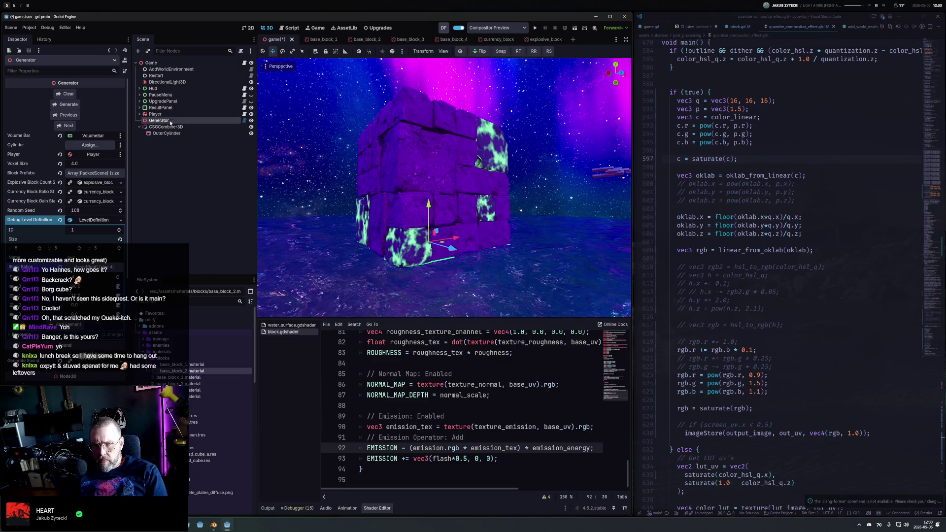
pyautogui.click(197, 370)
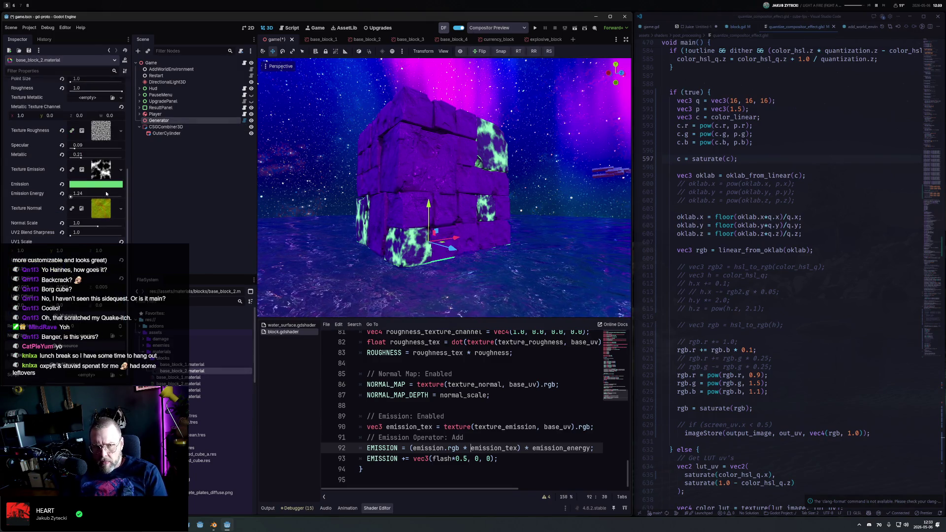
# Drag base_block_2's emission Color Ramp stop left so the ramp is mostly black
pyautogui.click(100, 177)
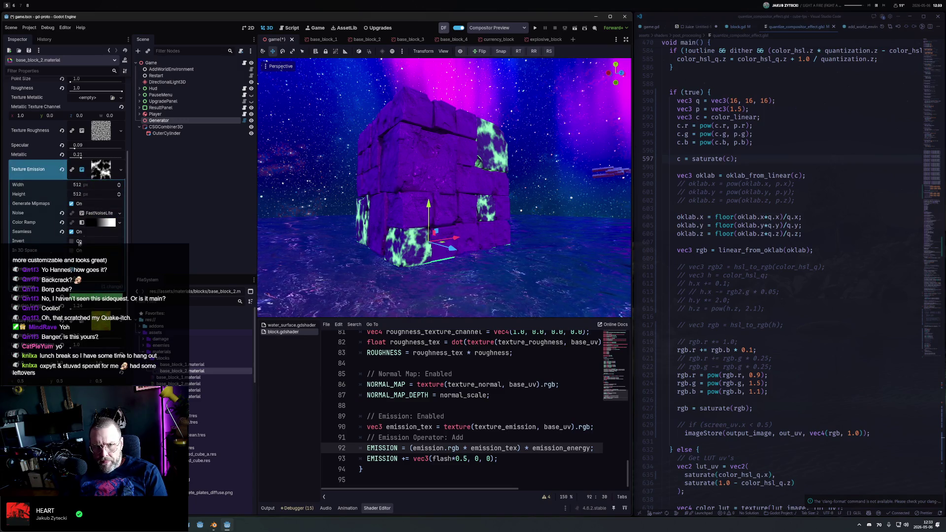
pyautogui.click(94, 224)
pyautogui.moveTo(85, 250)
pyautogui.mouseDown()
pyautogui.moveTo(13, 251)
pyautogui.moveTo(34, 251)
pyautogui.mouseUp()
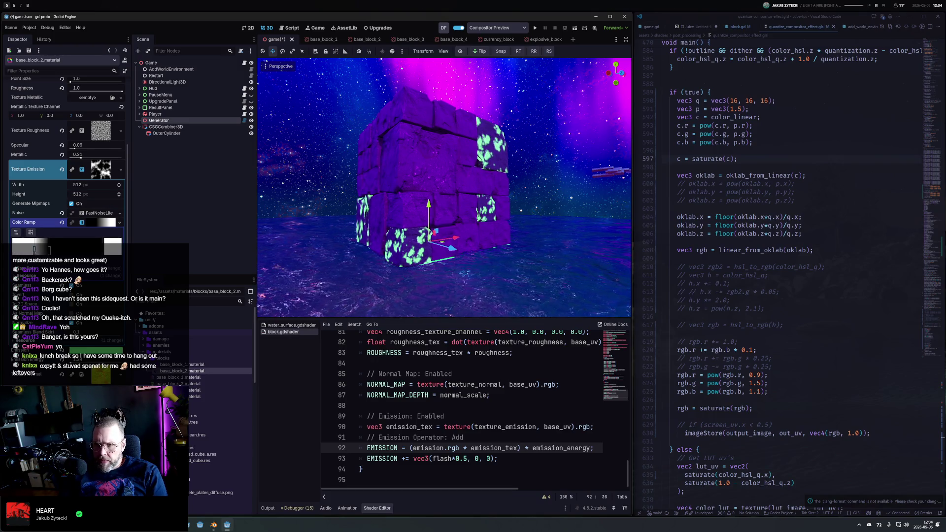
pyautogui.scroll(9, 455, 413)
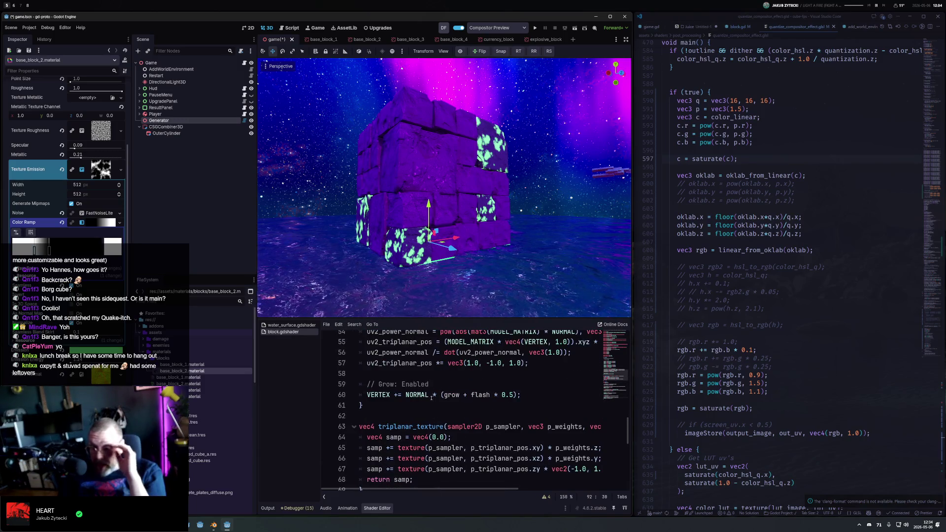
# Filter files for 'shader' and copy the world_position, world_normal and inv_projection_matrix varyings from water_surface.gdshader
pyautogui.scroll(7, 429, 397)
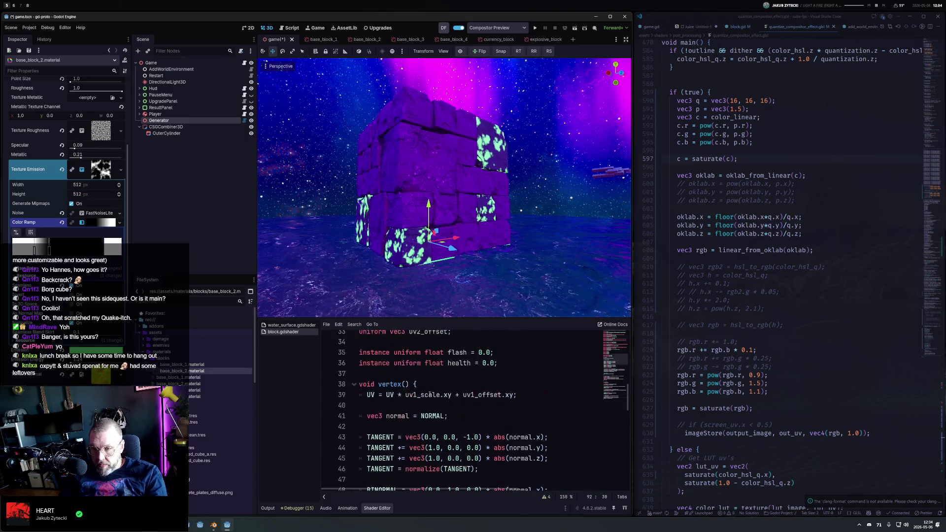
pyautogui.scroll(2, 428, 395)
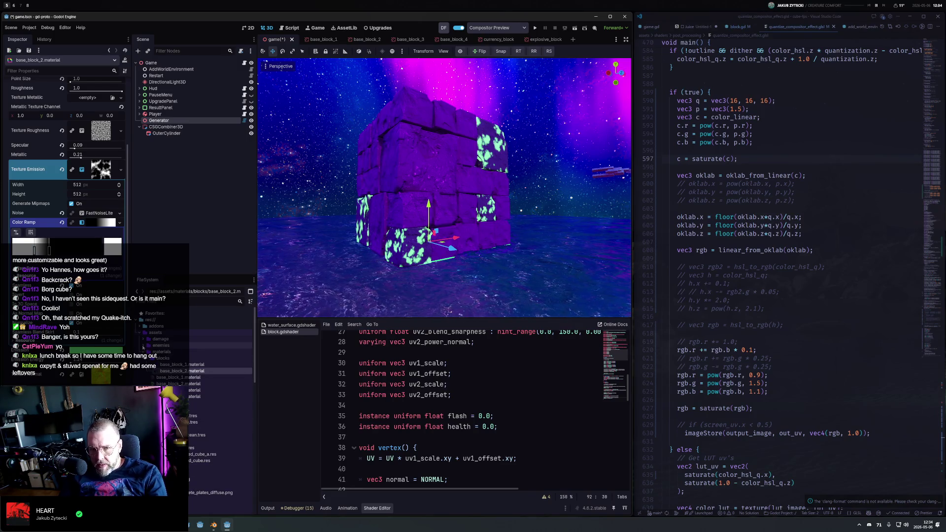
pyautogui.click(191, 303)
pyautogui.write('shader')
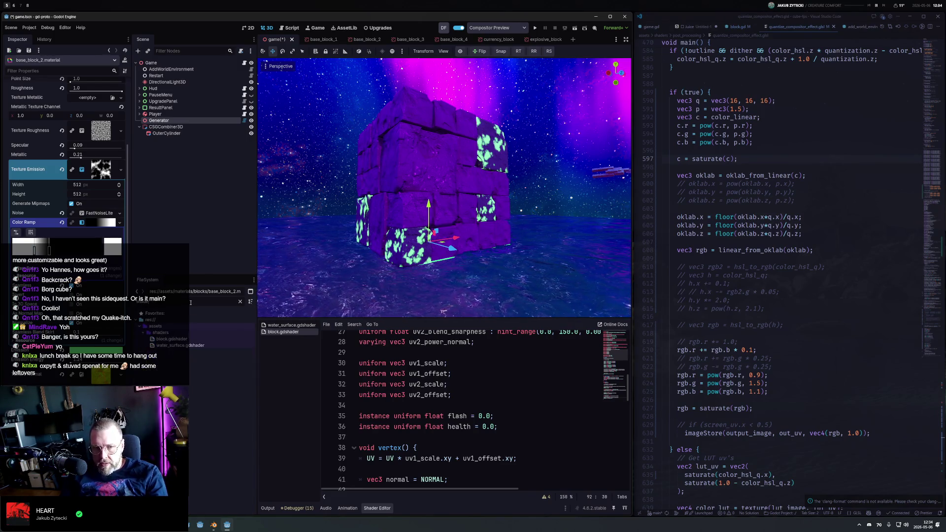
pyautogui.doubleClick(184, 345)
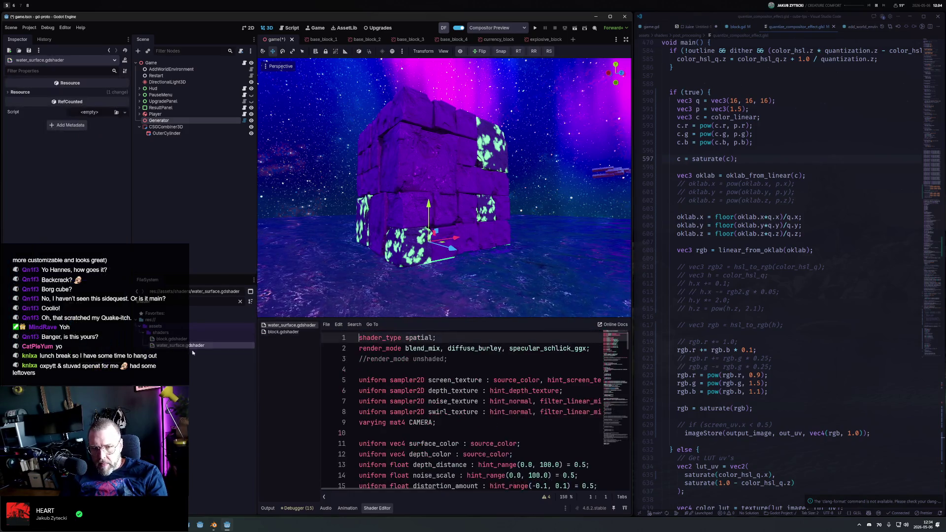
pyautogui.scroll(-6, 448, 375)
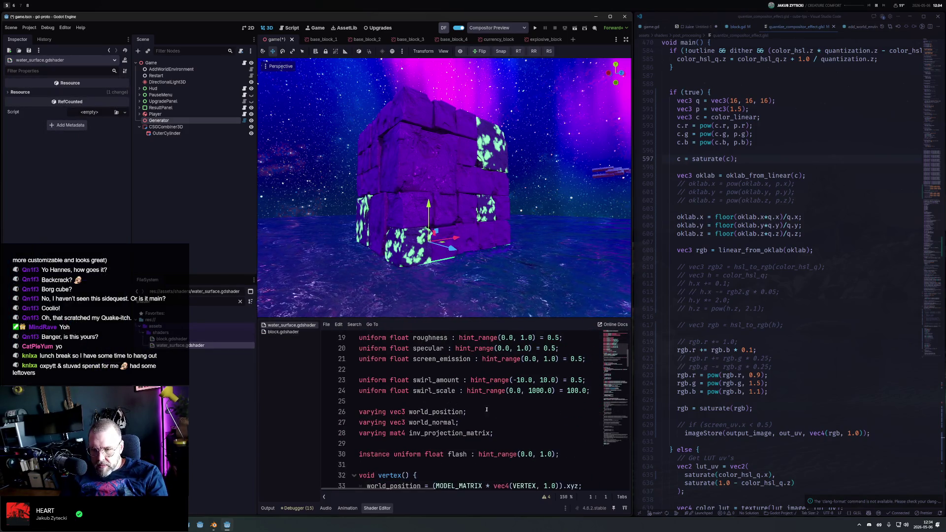
pyautogui.moveTo(468, 423); pyautogui.dragTo(513, 406)
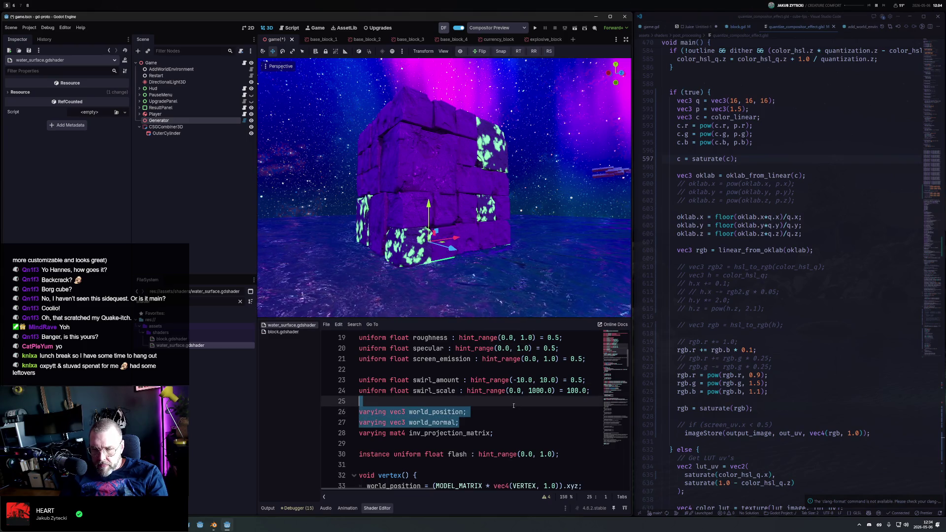
pyautogui.hotkey('shift', 'Down')
pyautogui.hotkey('ctrl', 'c')
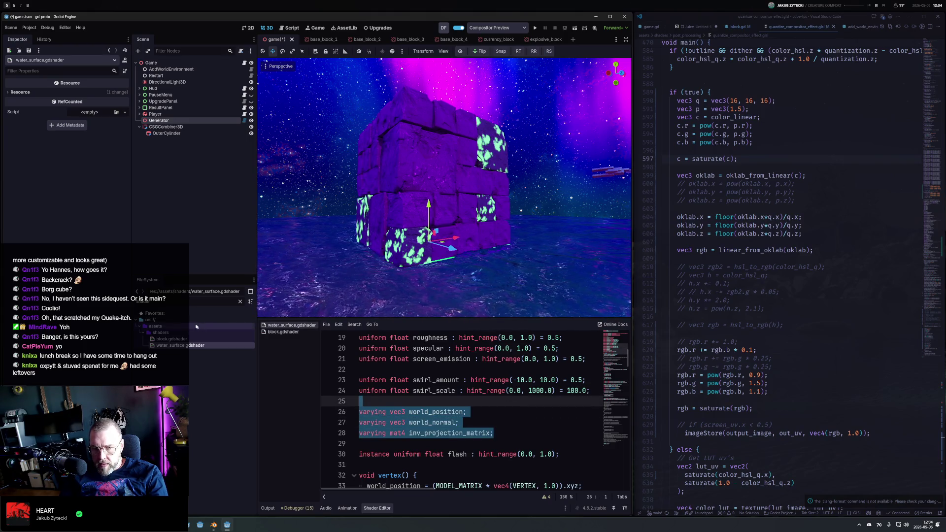
# Paste the three varying declarations into block.gdshader below the instance uniforms
pyautogui.click(170, 339)
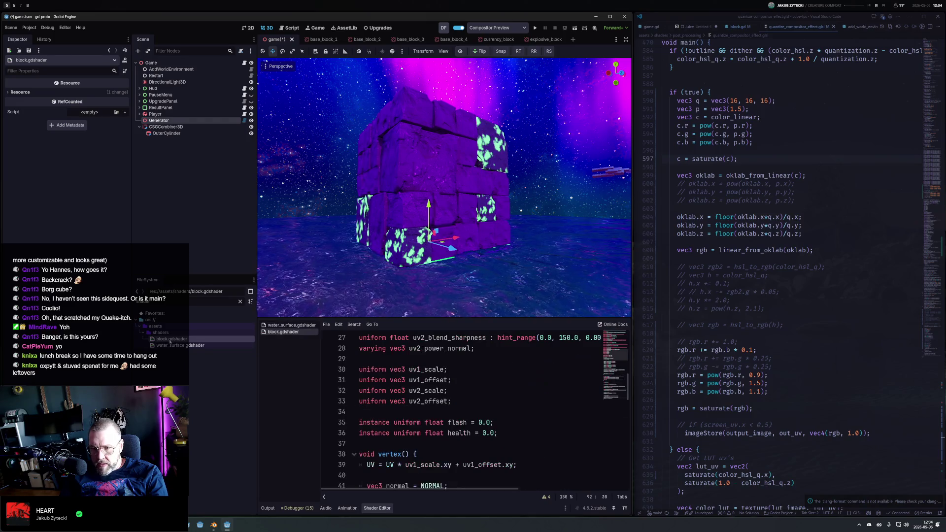
pyautogui.click(423, 445)
pyautogui.hotkey('ctrl', 'v')
pyautogui.press('Return')
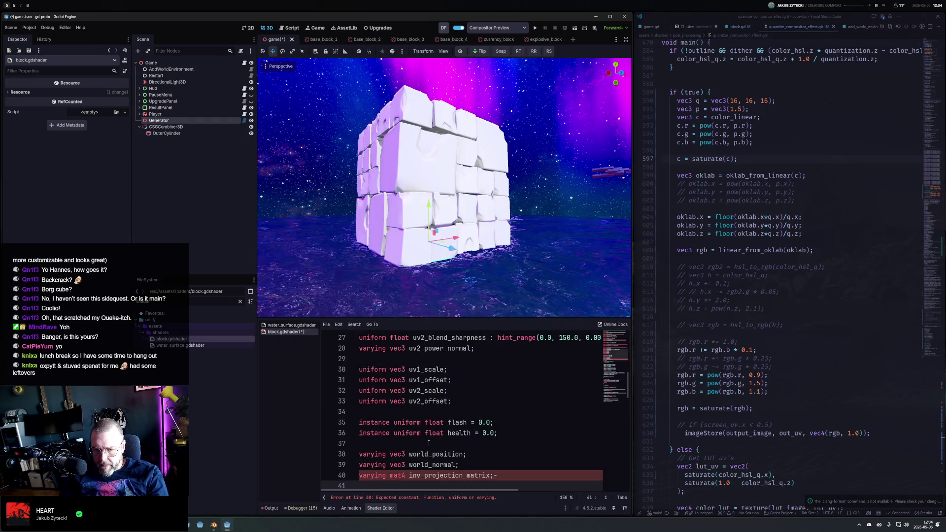
pyautogui.click(515, 480)
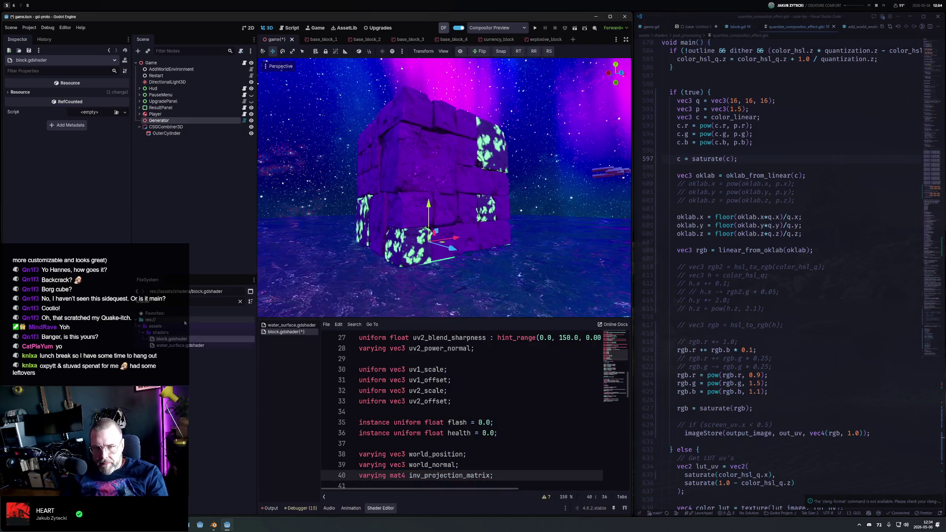
# Copy the three world-space vertex() assignments into block.gdshader after the Grow line and save
pyautogui.doubleClick(180, 345)
pyautogui.scroll(-4, 449, 426)
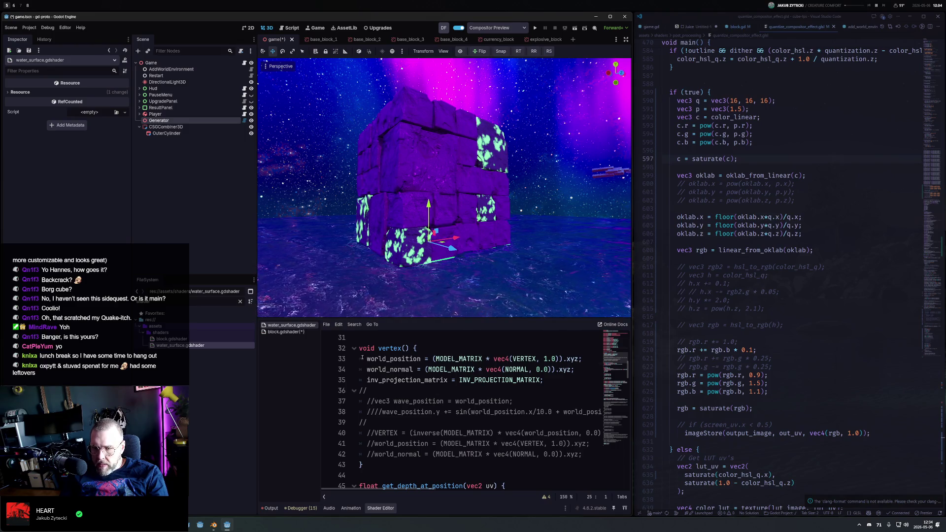
pyautogui.moveTo(362, 358); pyautogui.dragTo(570, 378)
pyautogui.hotkey('ctrl', 'c')
pyautogui.doubleClick(177, 339)
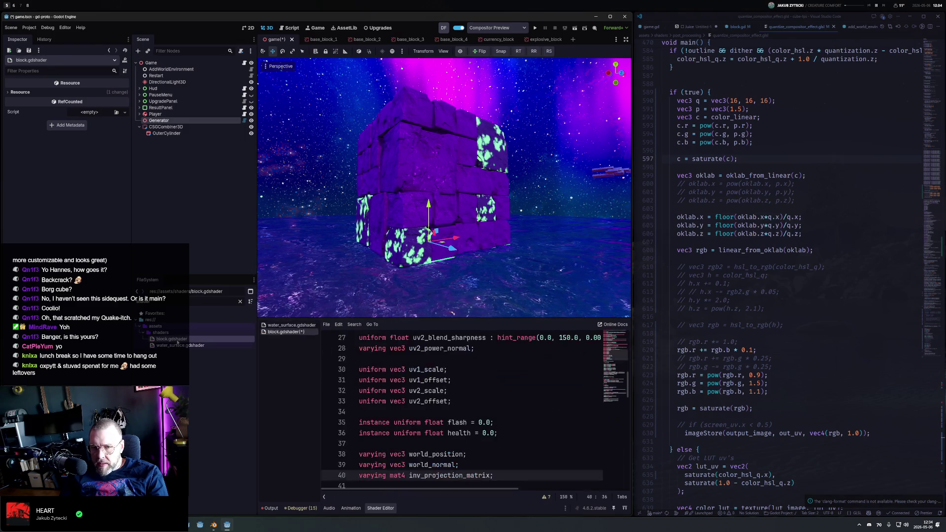
pyautogui.scroll(-10, 449, 411)
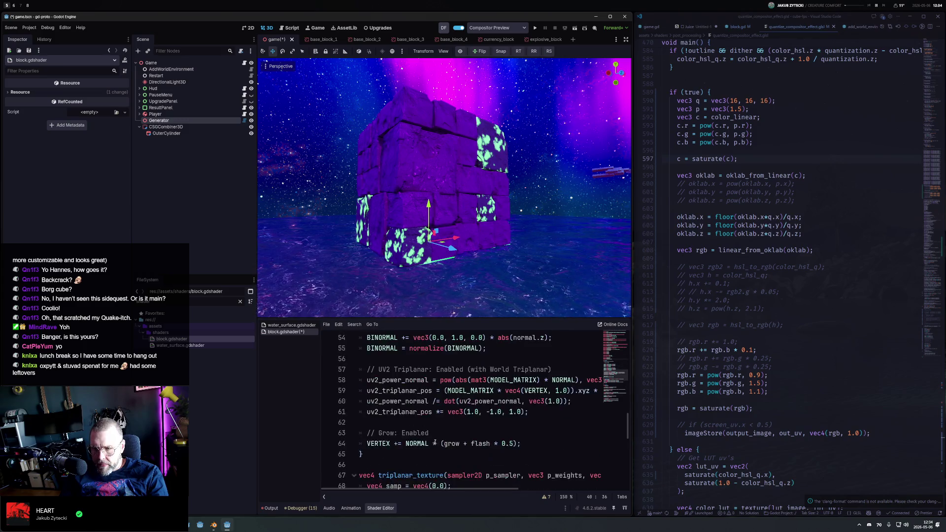
pyautogui.click(542, 413)
pyautogui.press('Return')
pyautogui.press('Return')
pyautogui.hotkey('ctrl', 'v')
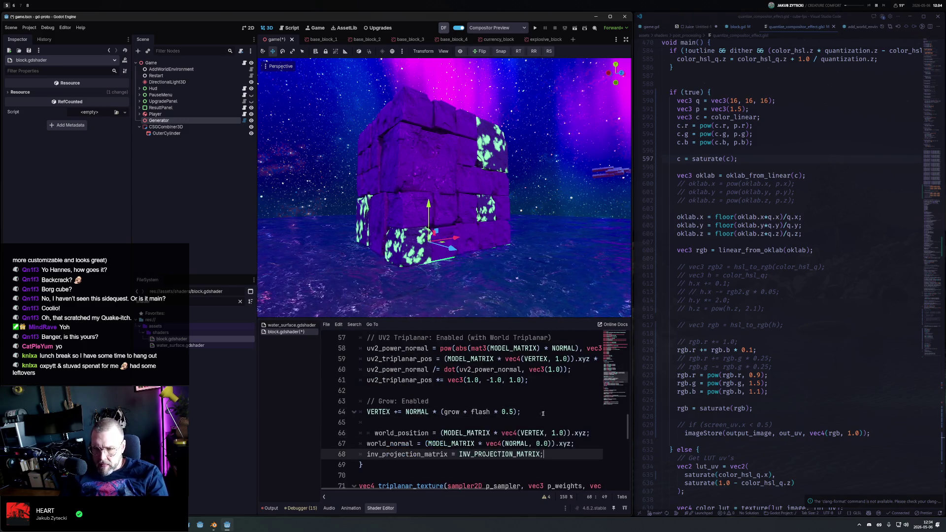
pyautogui.click(373, 433)
pyautogui.press('BackSpace')
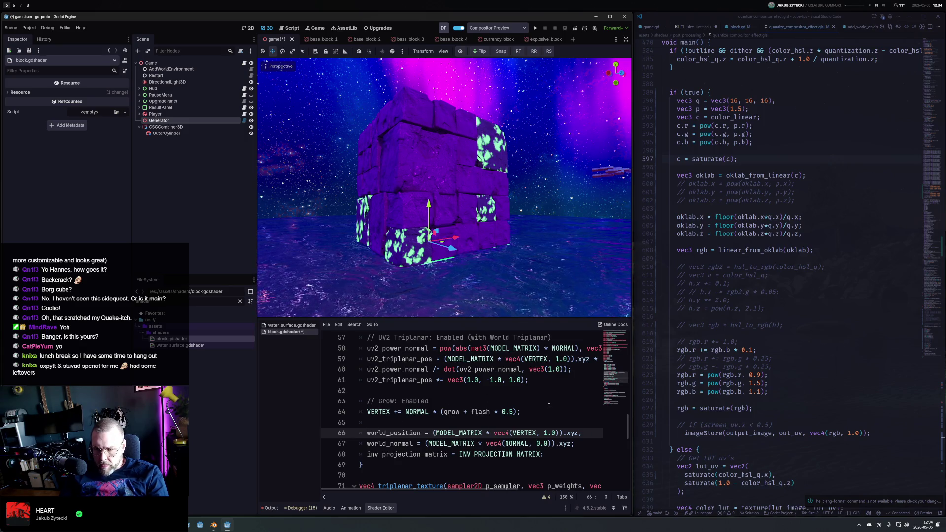
pyautogui.hotkey('ctrl', 's')
# Change the emission lookup's UV from base_uv to world_uv and start a world_uv line above it
pyautogui.scroll(-10, 432, 430)
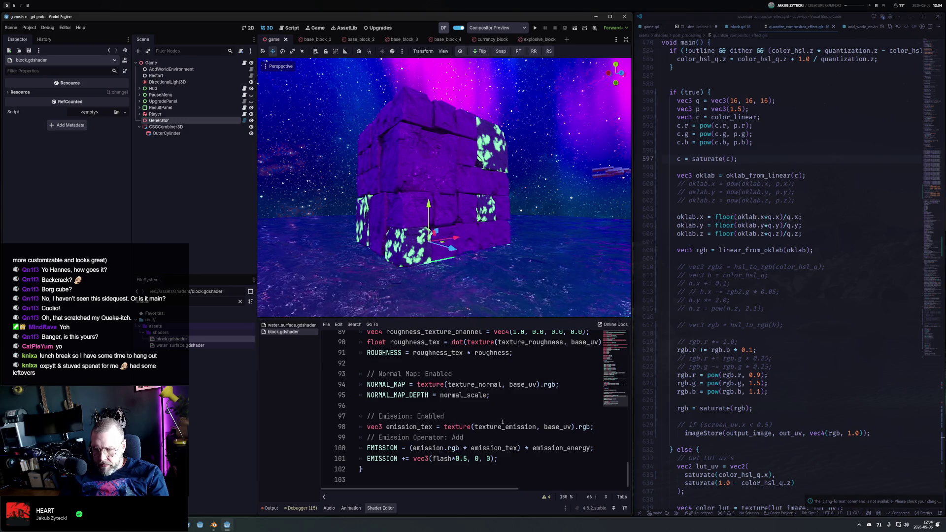
pyautogui.click(517, 426)
pyautogui.press('Right')
pyautogui.press('Right')
pyautogui.press('Right')
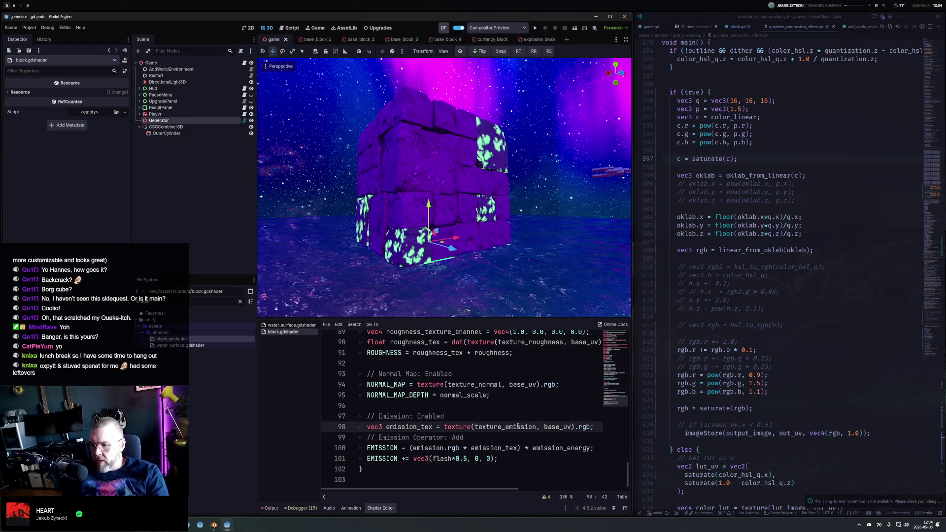
pyautogui.write('world')
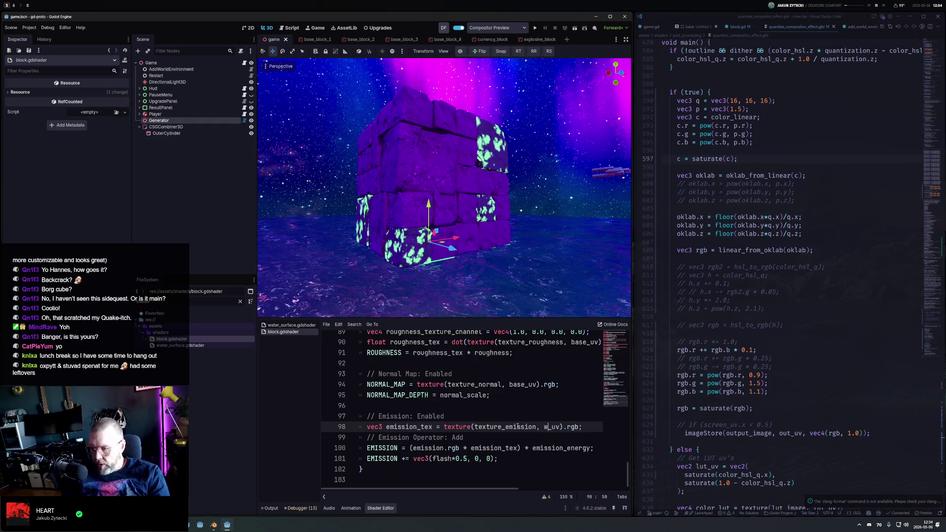
pyautogui.press('Escape')
pyautogui.hotkey('ctrl', 'shift', 'Return')
pyautogui.write('wor')
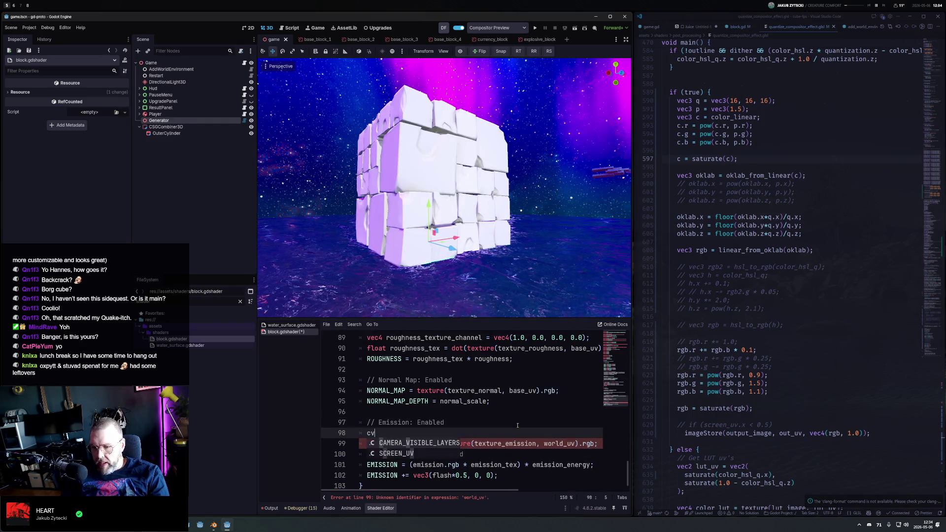
pyautogui.write('ld')
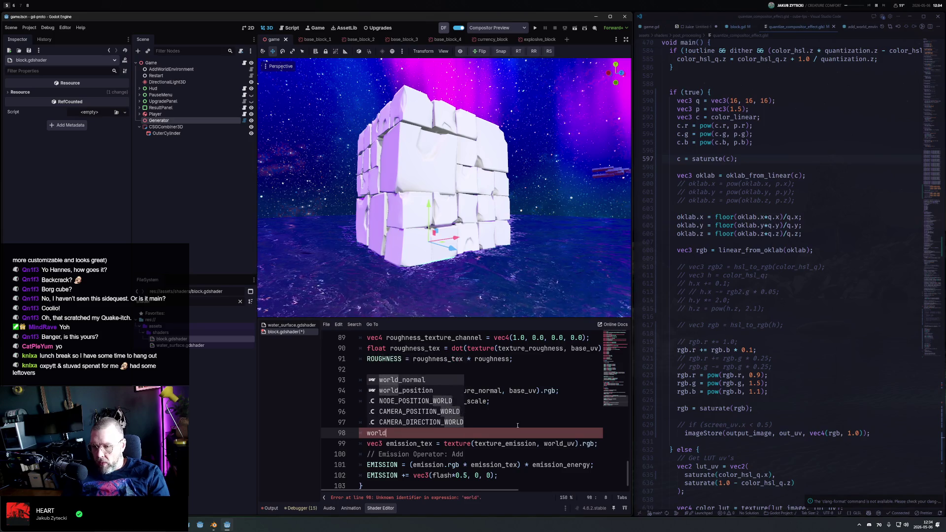
# Begin the vec2 world_uv declaration on the new line above the emission lookup
pyautogui.press('Down')
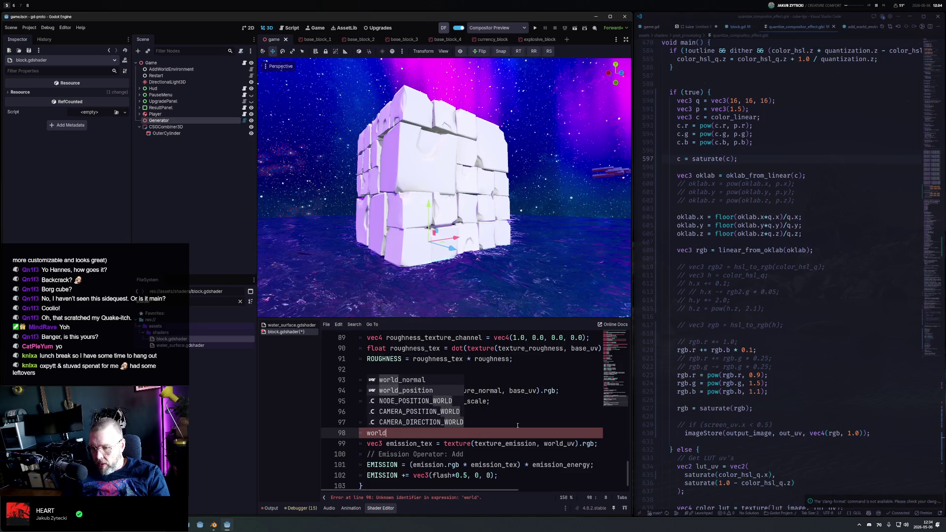
pyautogui.press('Home')
pyautogui.write('ec2')
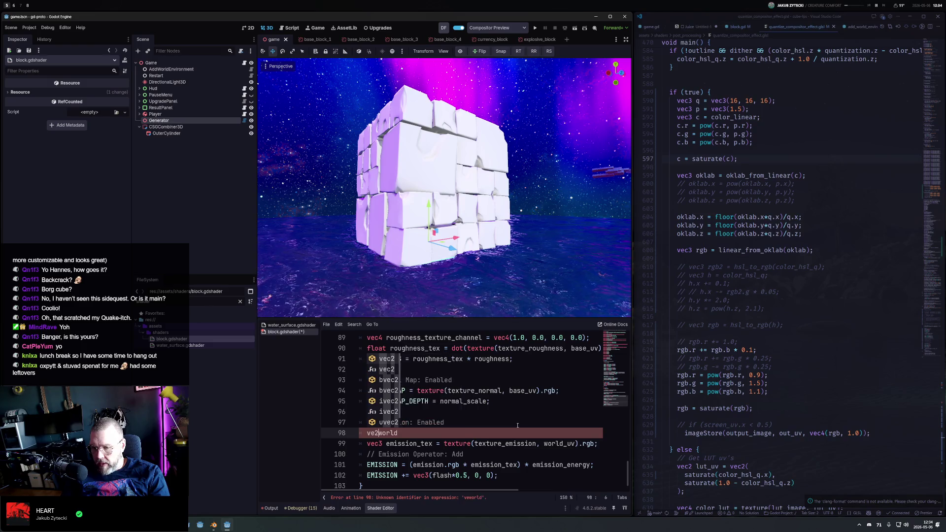
pyautogui.press('End')
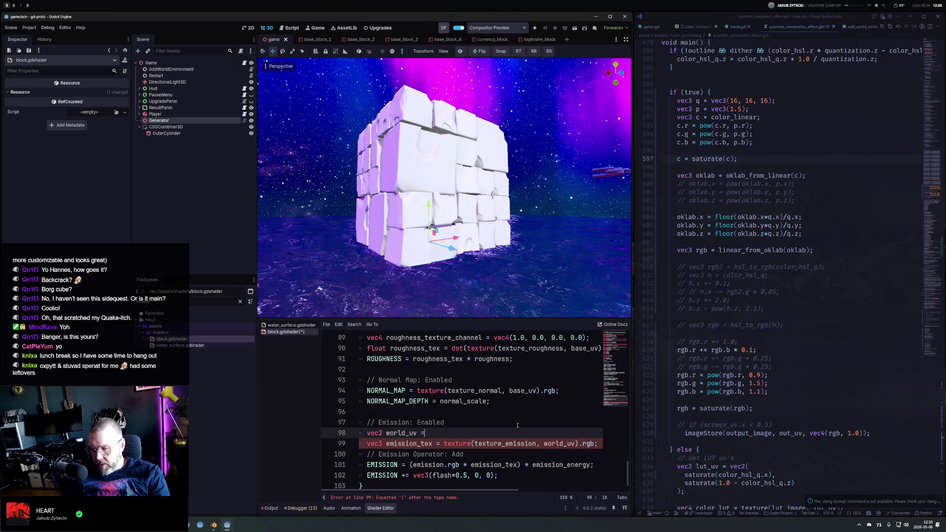
# Assign world_uv = vec2(world_position.x, world_position.y + world_position.z) and save to recompile
pyautogui.write(' vec2(world')
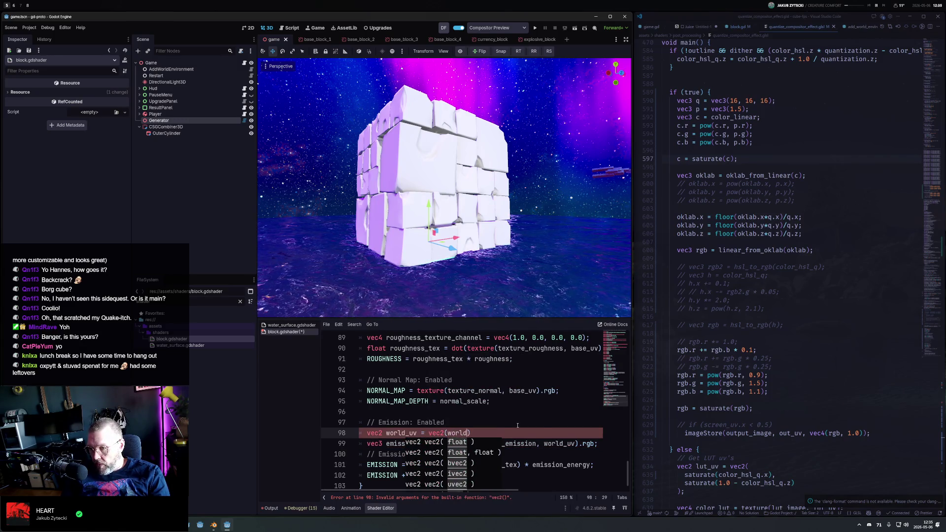
pyautogui.press('Down')
pyautogui.press('Return')
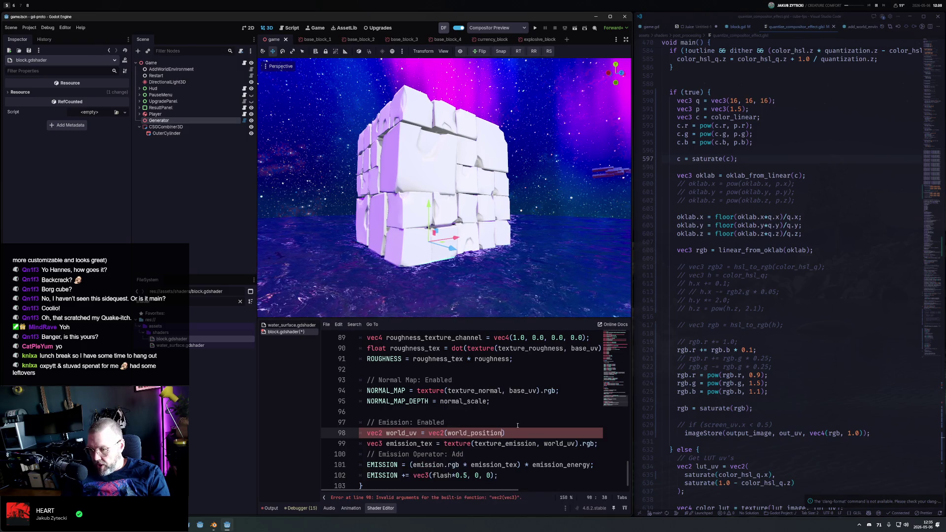
pyautogui.write('.x')
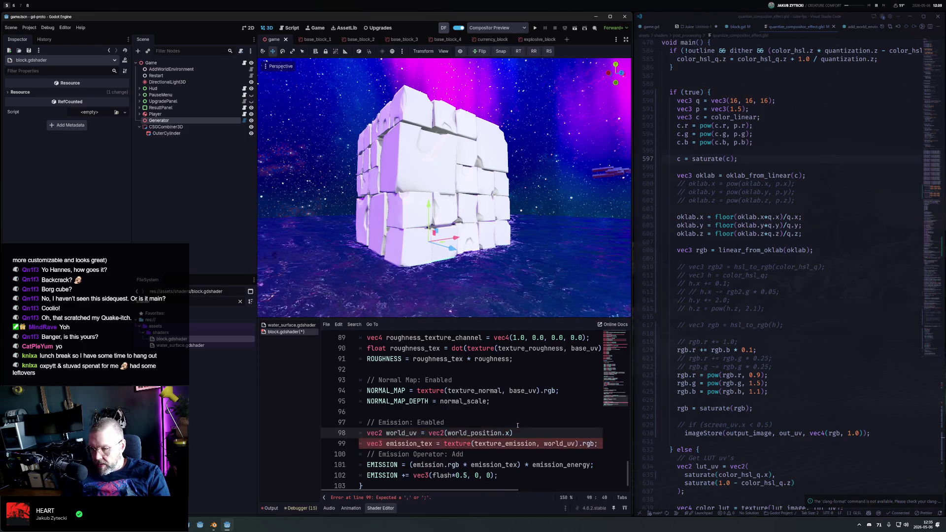
pyautogui.write(', world')
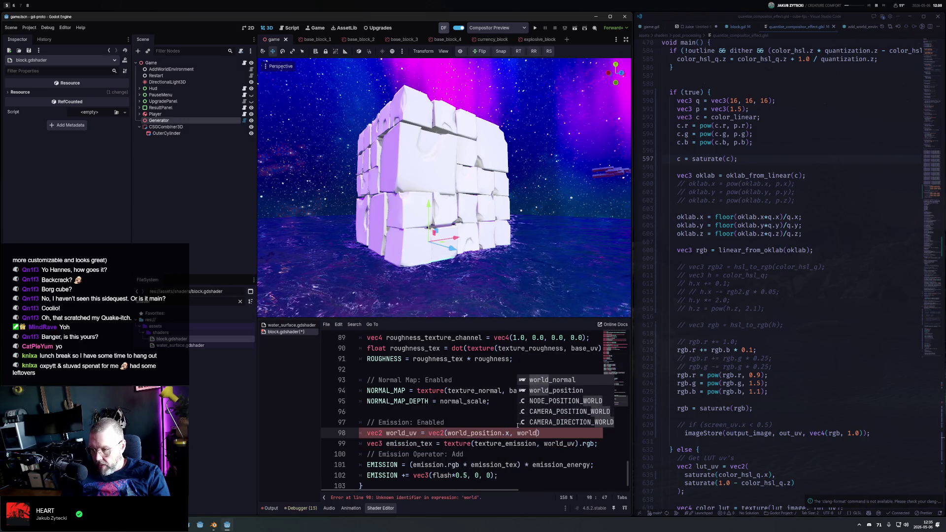
pyautogui.press('Down')
pyautogui.press('Return')
pyautogui.write('.y')
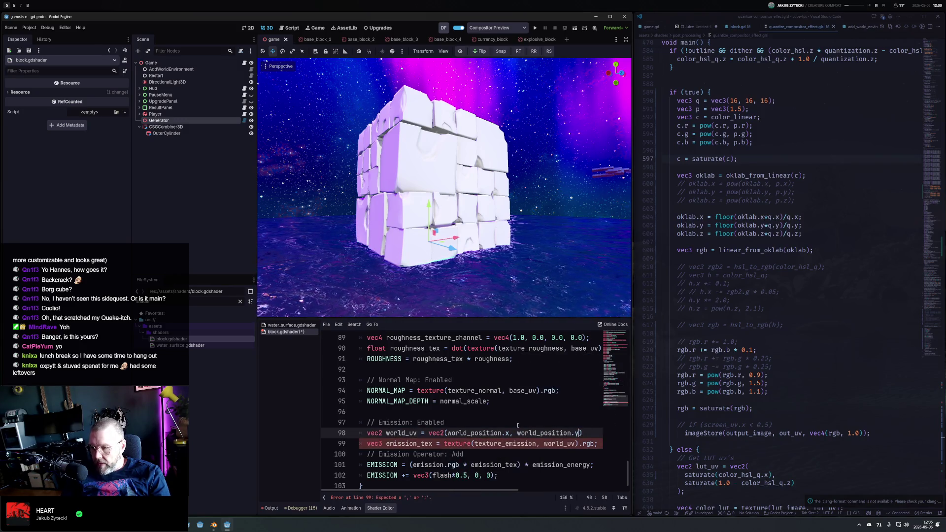
pyautogui.write(' + world_')
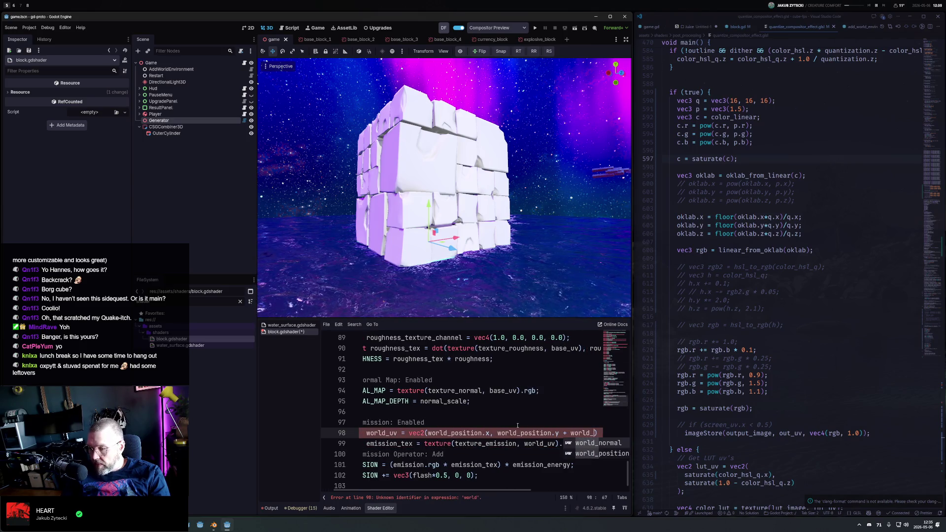
pyautogui.press('Down')
pyautogui.press('Return')
pyautogui.write('.z);')
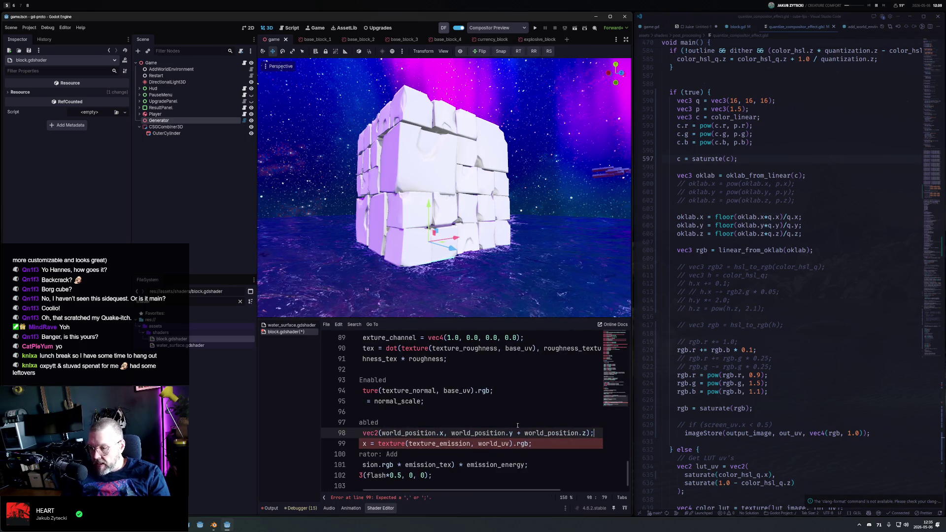
pyautogui.hotkey('ctrl', 's')
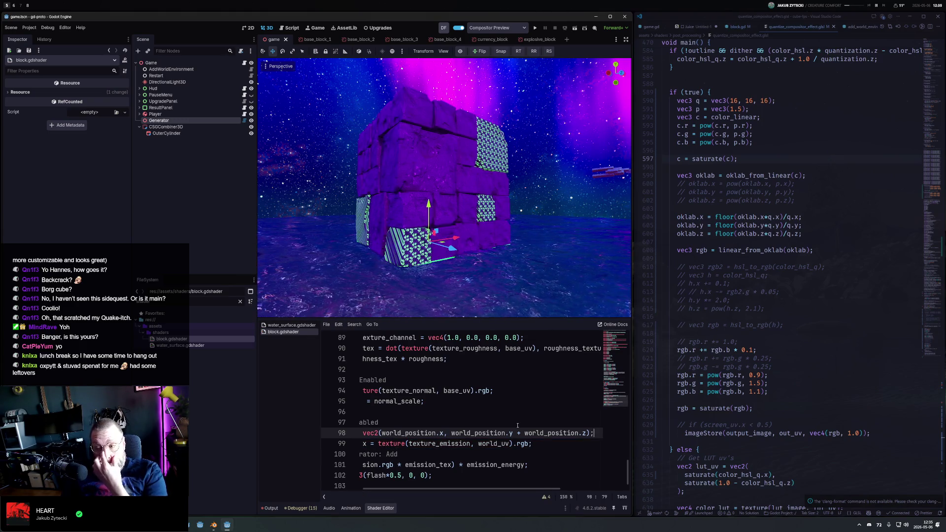
# Scale the z term by 0.5 and add the z offset to the x component too
pyautogui.write('0.5')
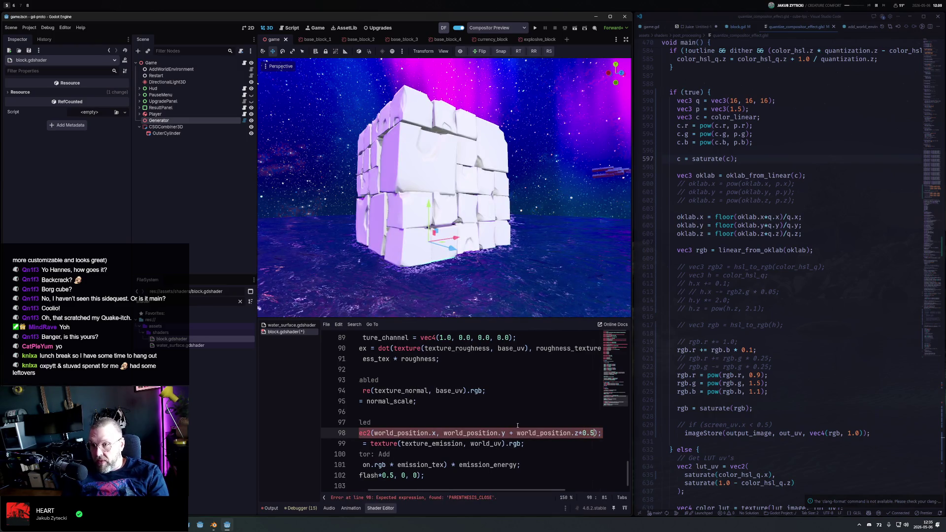
pyautogui.hotkey('ctrl', 's')
pyautogui.write('2')
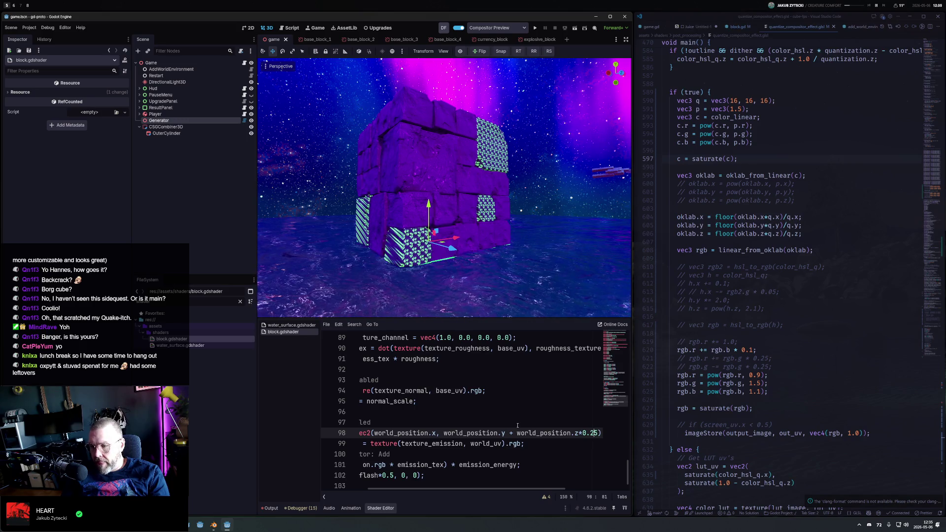
pyautogui.hotkey('ctrl', 'shift', 'Left')
pyautogui.hotkey('ctrl', 'shift', 'Left')
pyautogui.hotkey('ctrl', 'shift', 'Left')
pyautogui.hotkey('ctrl', 'c')
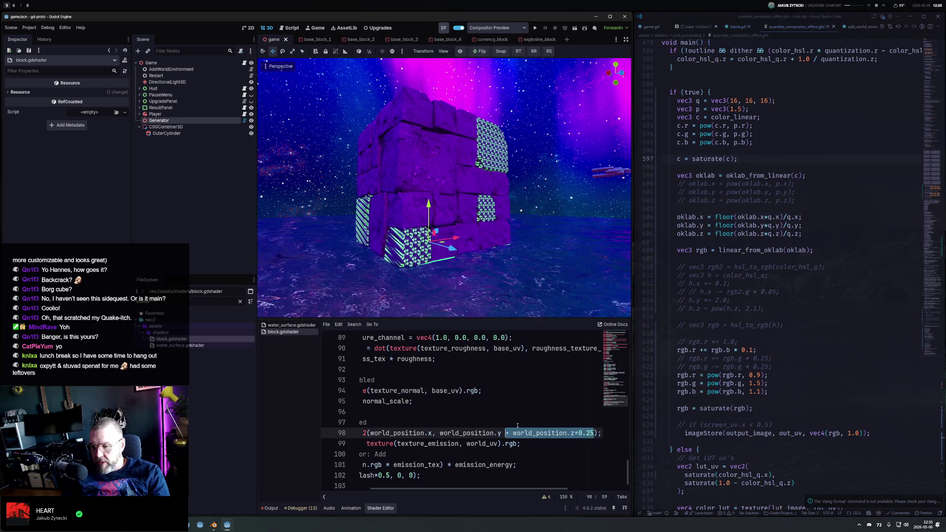
pyautogui.hotkey('ctrl', 'Left')
pyautogui.hotkey('ctrl', 'Left')
pyautogui.hotkey('ctrl', 'Left')
pyautogui.hotkey('ctrl', 'v')
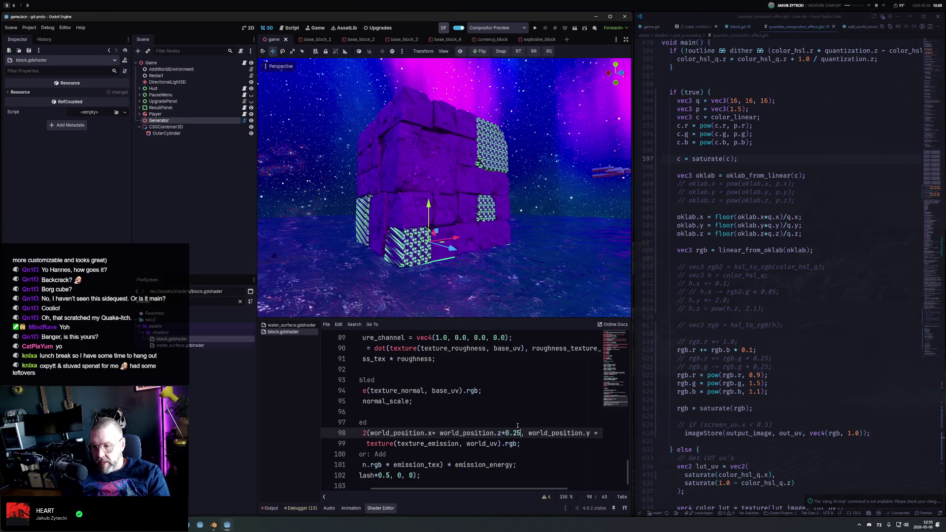
# Split the vec2 arguments and closing parenthesis onto separate lines, save, and inspect the blocks
pyautogui.press('Home')
pyautogui.hotkey('ctrl', 'Right')
pyautogui.hotkey('ctrl', 'Right')
pyautogui.press('Return')
pyautogui.hotkey('ctrl', 'Right')
pyautogui.hotkey('ctrl', 'Right')
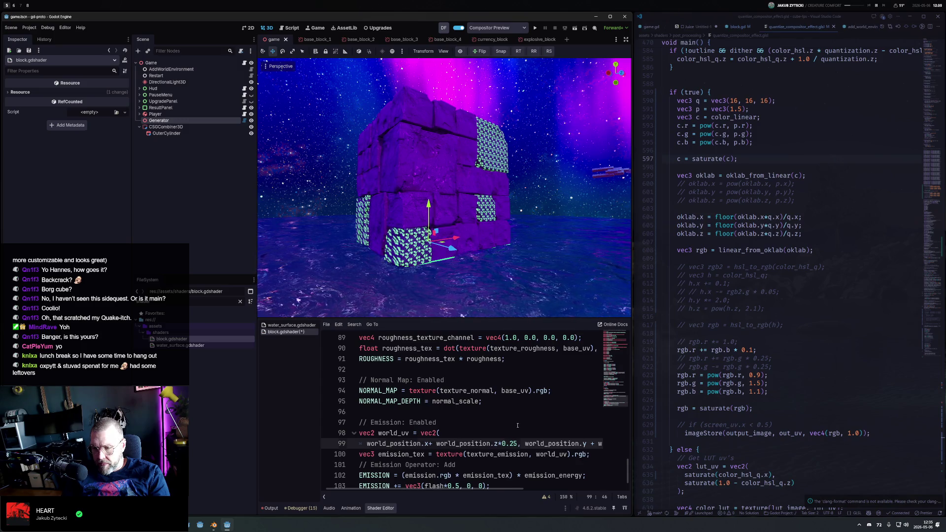
pyautogui.press('Return')
pyautogui.press('End')
pyautogui.press('Left')
pyautogui.press('Left')
pyautogui.press('Return')
pyautogui.hotkey('ctrl', 's')
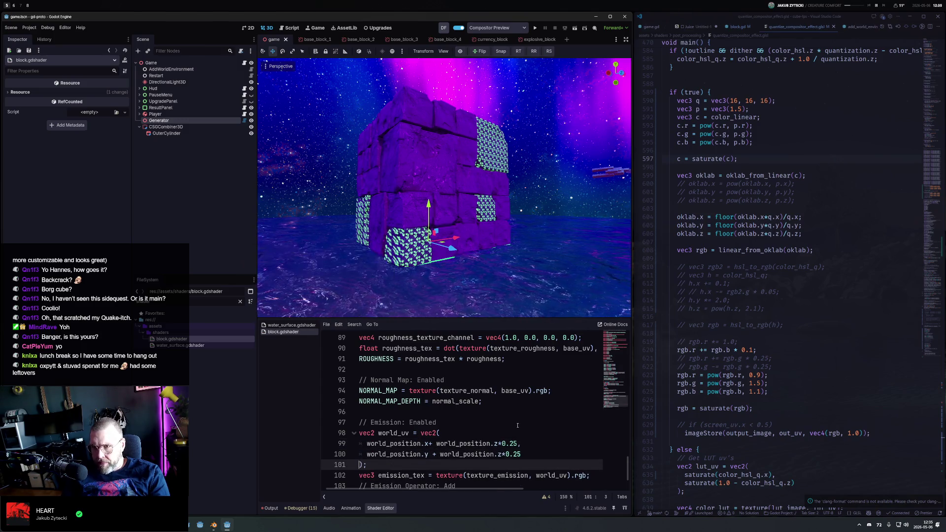
pyautogui.moveTo(443, 222)
pyautogui.mouseDown()
pyautogui.moveTo(415, 219)
pyautogui.moveTo(425, 146)
pyautogui.moveTo(404, 175)
pyautogui.moveTo(417, 170)
pyautogui.mouseUp()
pyautogui.click(514, 444)
# Change the z factor on both world_uv components to 0.5 and save
pyautogui.press('BackSpace')
pyautogui.click(537, 450)
pyautogui.press('BackSpace')
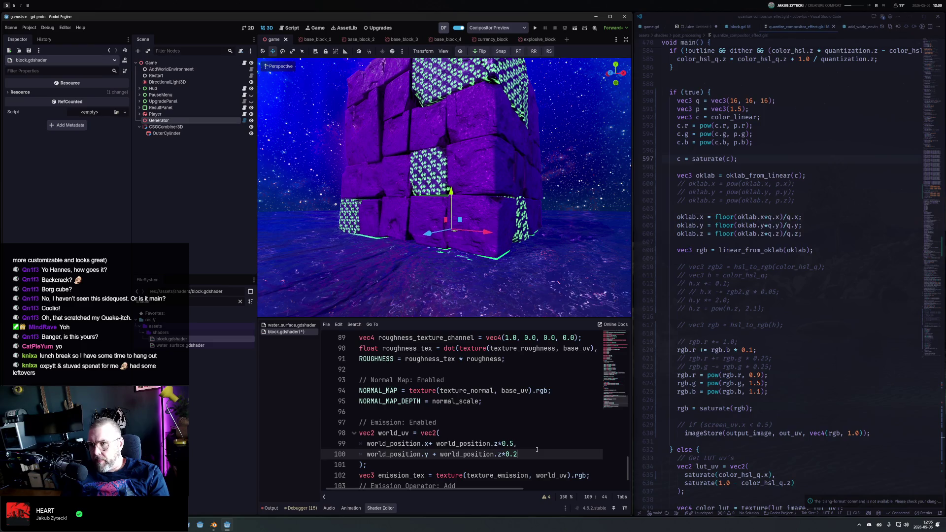
pyautogui.press('BackSpace')
pyautogui.write('5')
pyautogui.hotkey('ctrl', 's')
# View the block wall front-on and add spaces around the * operators on lines 99–100
pyautogui.scroll(3, 369, 286)
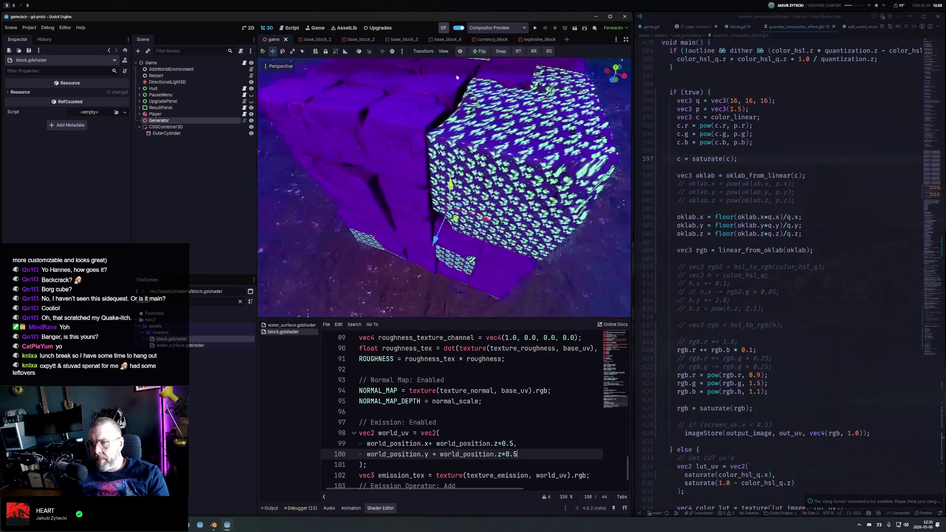
pyautogui.moveTo(457, 77); pyautogui.dragTo(559, 211)
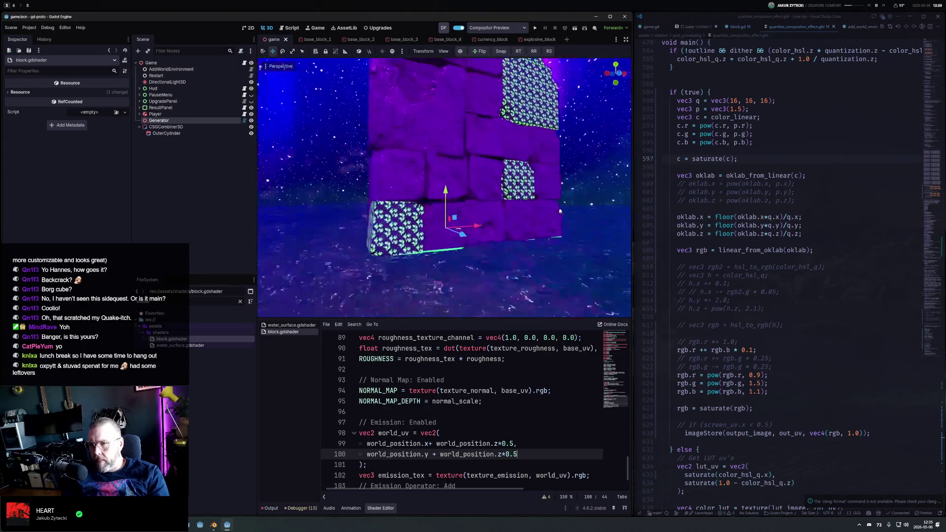
pyautogui.press('Up')
pyautogui.scroll(-2, 418, 409)
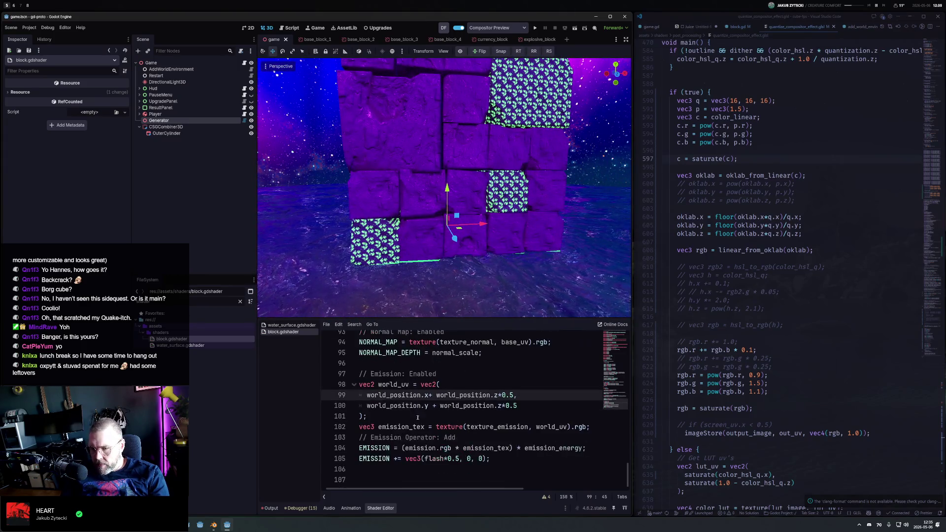
pyautogui.press('Down')
pyautogui.press('Down')
pyautogui.press('Up')
pyautogui.press('Up')
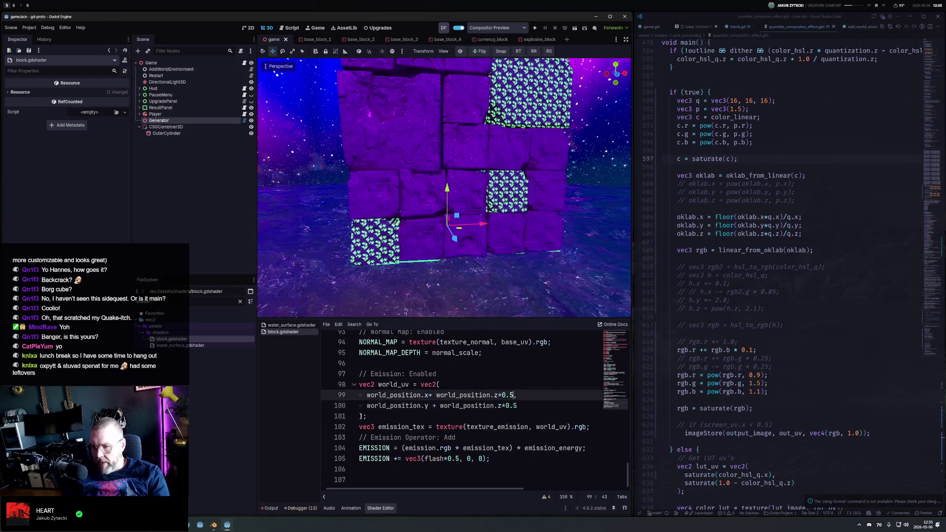
pyautogui.press('Down')
pyautogui.press('Up')
pyautogui.press('Down')
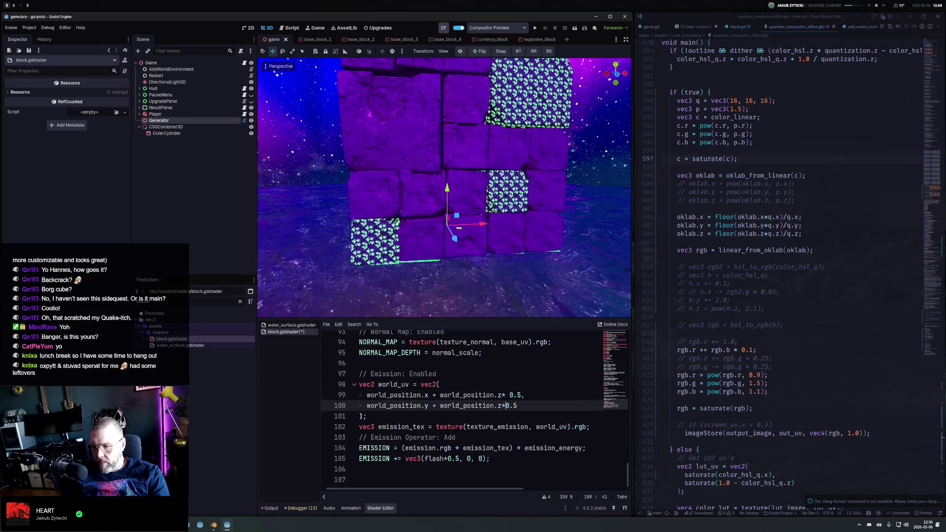
pyautogui.press('Up')
pyautogui.press('Down')
pyautogui.press('Down')
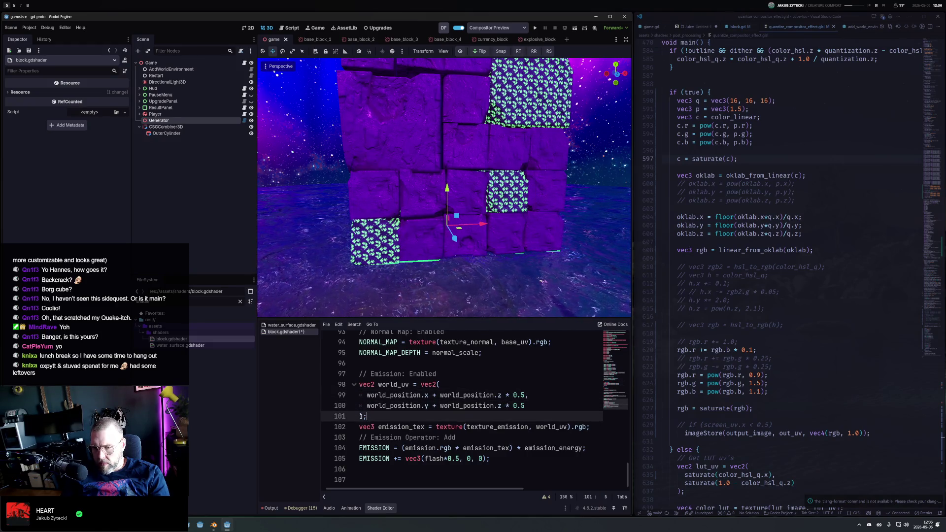
# Multiply the whole world_uv vec2 by a scale, trying 0.25 and 0.015 before settling on 0.1
pyautogui.write('* 0.2')
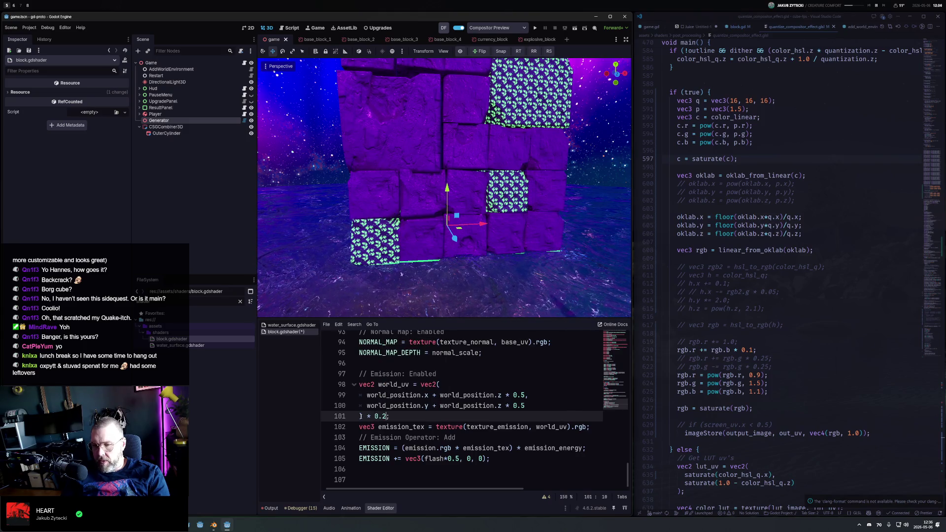
pyautogui.write('5')
pyautogui.hotkey('ctrl', 's')
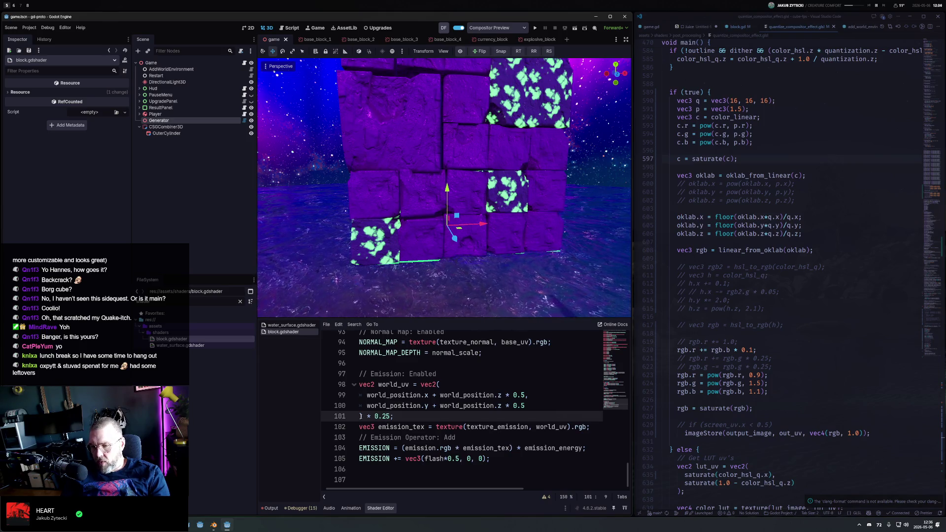
pyautogui.write('15')
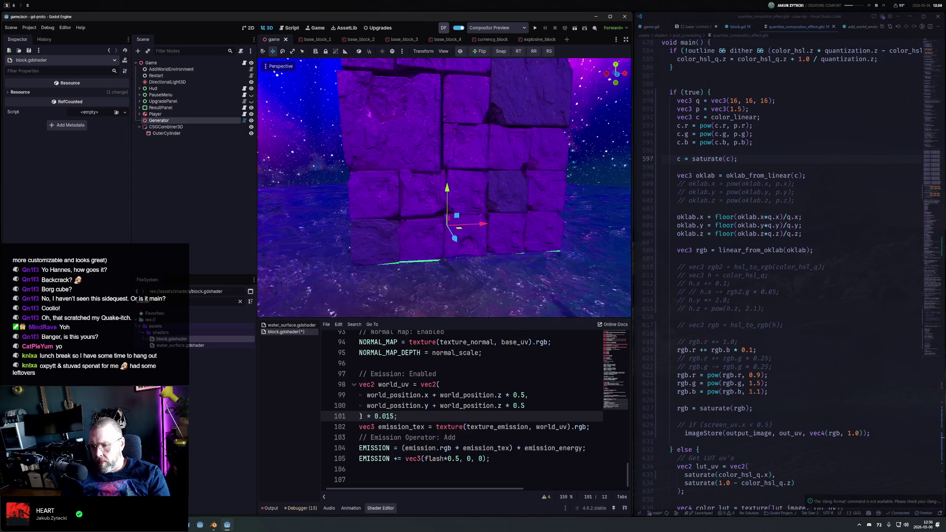
pyautogui.press('BackSpace')
pyautogui.write('1')
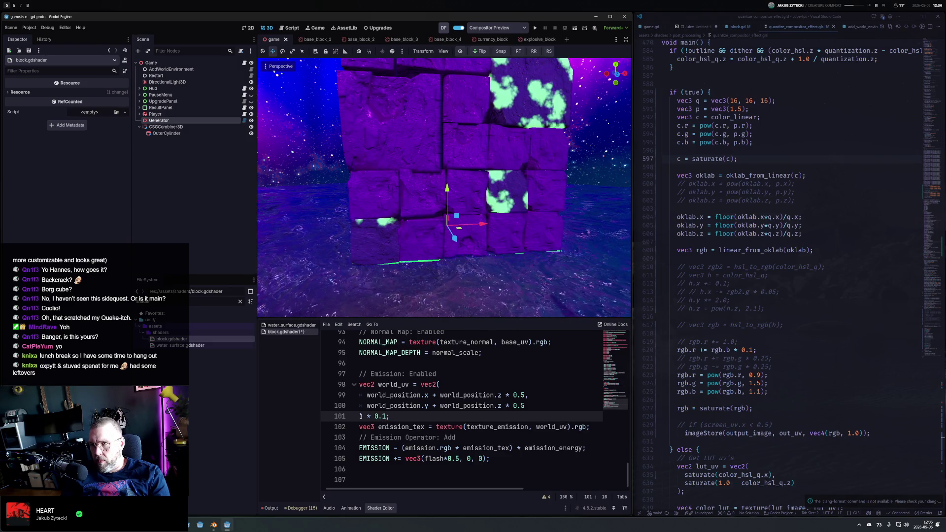
pyautogui.scroll(-8, 468, 263)
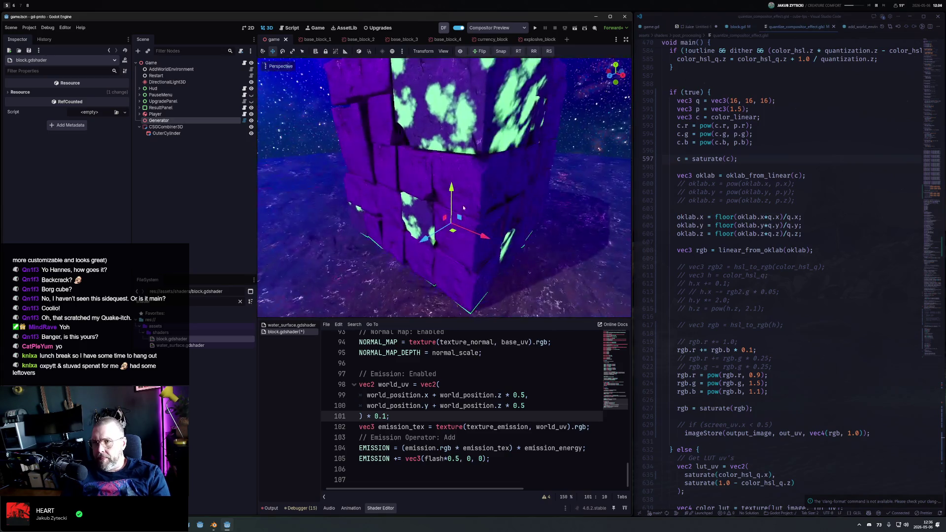
pyautogui.moveTo(481, 276); pyautogui.dragTo(598, 220)
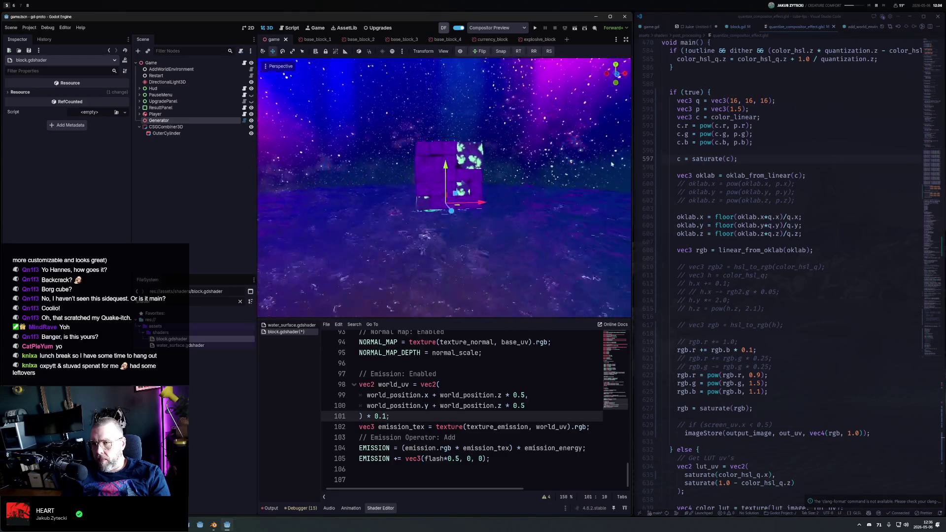
pyautogui.scroll(6, 344, 181)
pyautogui.moveTo(345, 182)
pyautogui.mouseDown()
pyautogui.moveTo(399, 128)
pyautogui.moveTo(401, 141)
pyautogui.moveTo(542, 276)
pyautogui.mouseUp()
pyautogui.click(521, 394)
# Change the z factor on both world_uv components from 0.5 to 1.25
pyautogui.write('2')
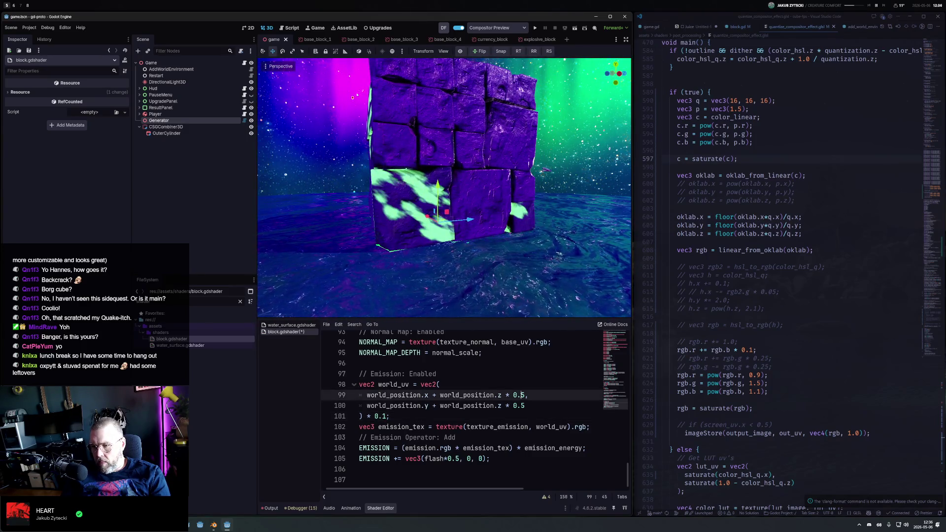
pyautogui.press('Down')
pyautogui.press('Left')
pyautogui.write('2')
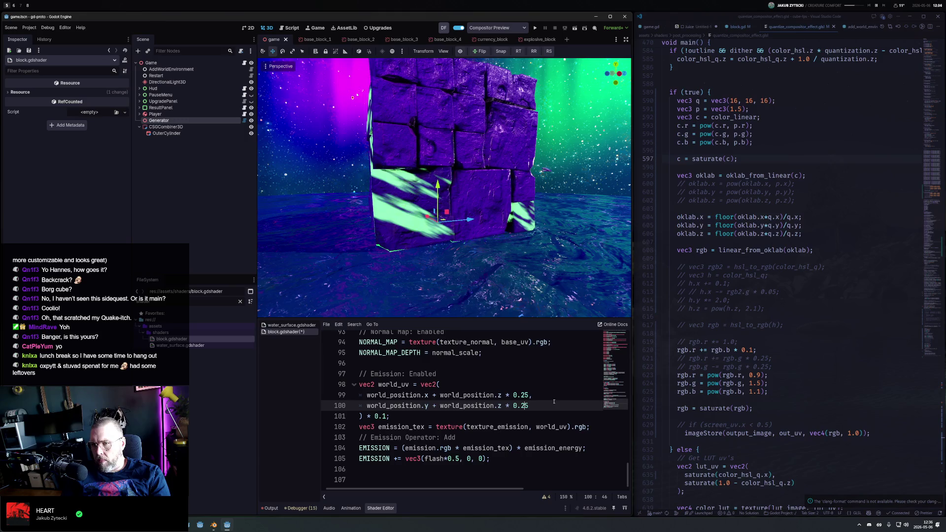
pyautogui.press('Up')
pyautogui.press('Left')
pyautogui.press('Left')
pyautogui.press('BackSpace')
pyautogui.write('1')
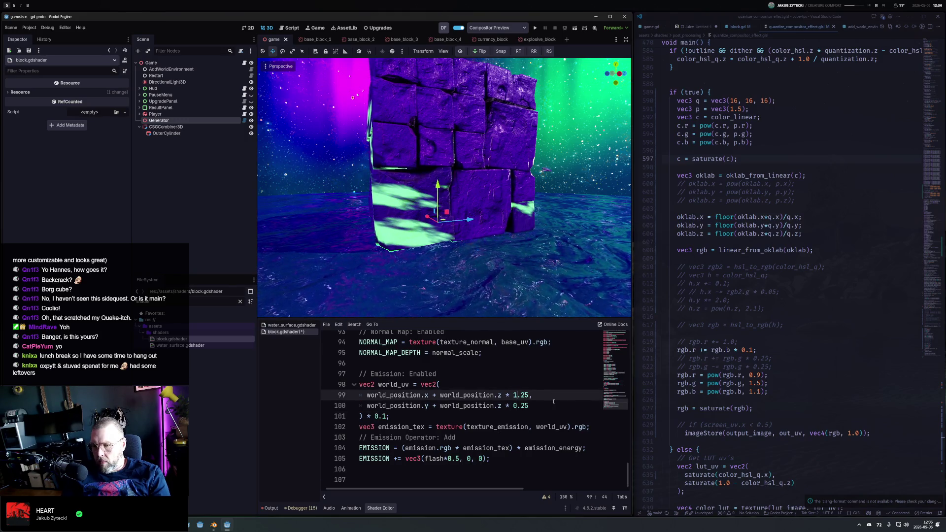
pyautogui.press('Down')
pyautogui.press('BackSpace')
pyautogui.write('1')
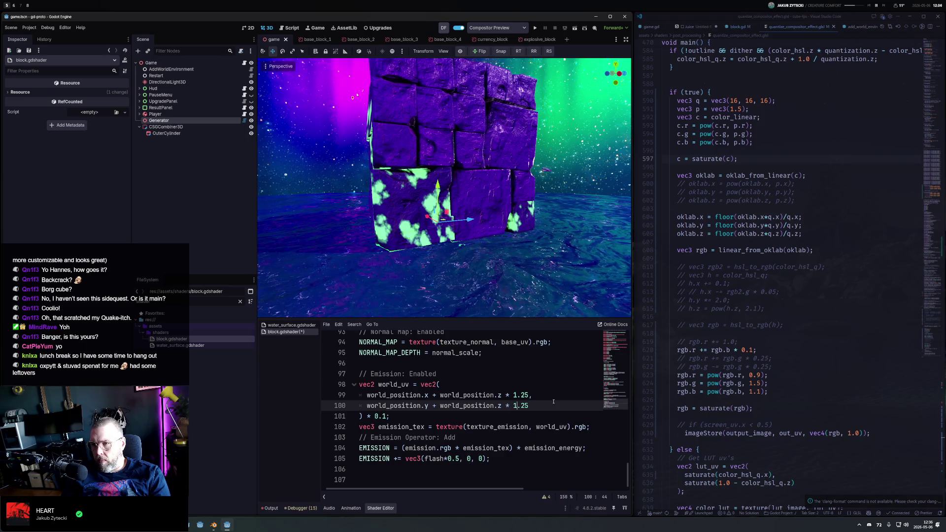
# Inspect the cube up close, then trim both z factors to 1.5
pyautogui.moveTo(493, 207)
pyautogui.mouseDown()
pyautogui.moveTo(554, 184)
pyautogui.moveTo(497, 239)
pyautogui.moveTo(278, 198)
pyautogui.moveTo(607, 284)
pyautogui.moveTo(563, 261)
pyautogui.mouseUp()
pyautogui.moveTo(549, 214); pyautogui.dragTo(471, 215)
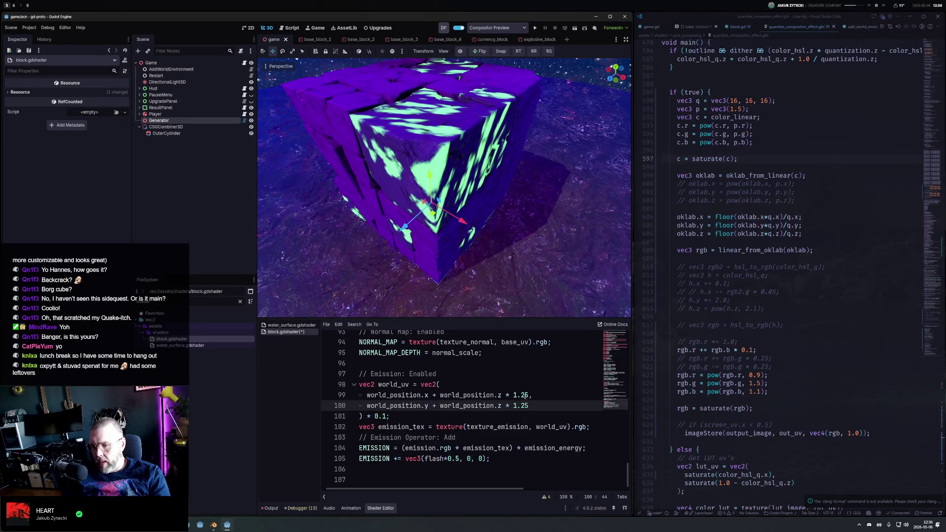
pyautogui.click(525, 396)
pyautogui.press('BackSpace')
pyautogui.click(526, 405)
pyautogui.press('BackSpace')
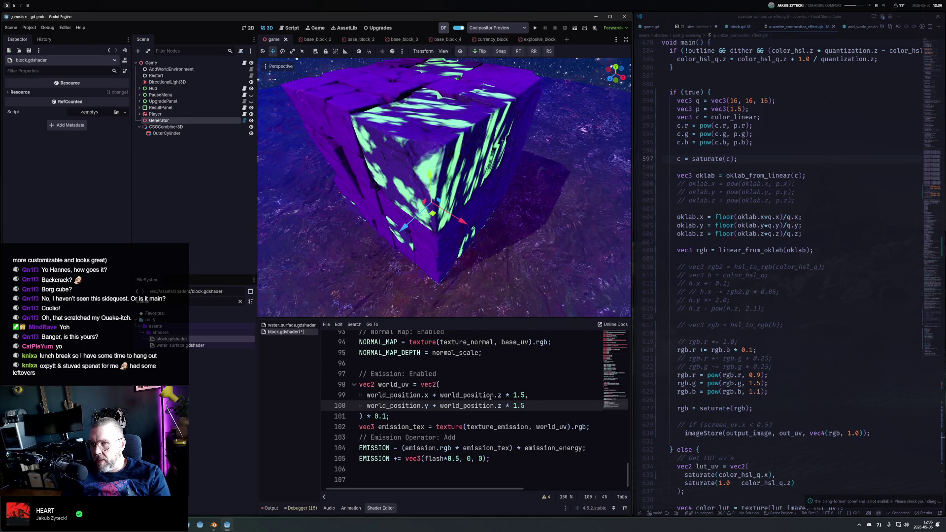
# Use a multi-caret edit to set both z factors to 1.0 and save
pyautogui.moveTo(443, 192)
pyautogui.mouseDown()
pyautogui.moveTo(513, 124)
pyautogui.moveTo(557, 212)
pyautogui.moveTo(557, 170)
pyautogui.mouseUp()
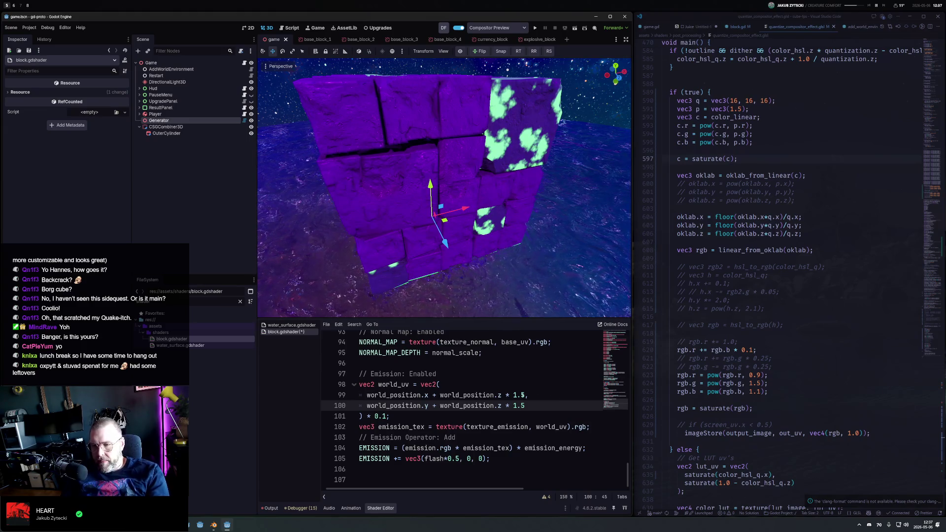
pyautogui.hotkey('shift', 'alt', 'Up')
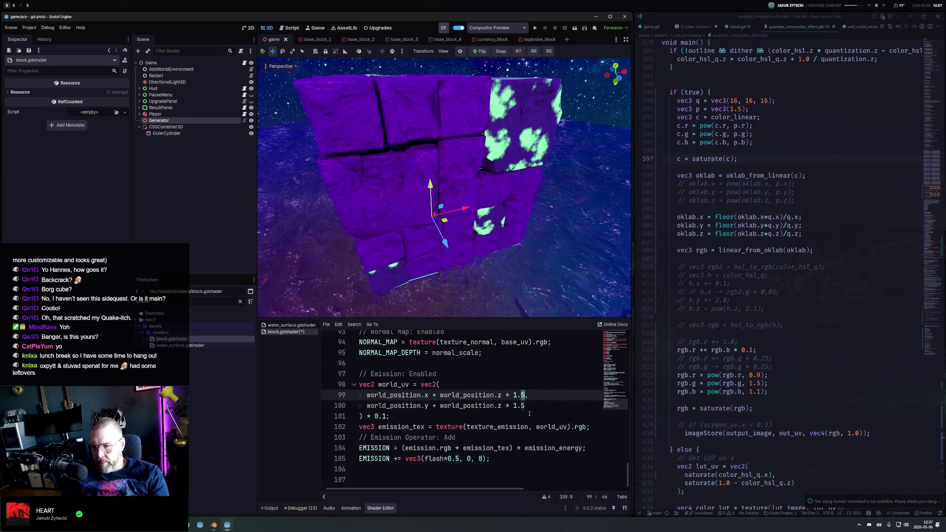
pyautogui.write('09')
pyautogui.press('BackSpace')
pyautogui.hotkey('ctrl', 's')
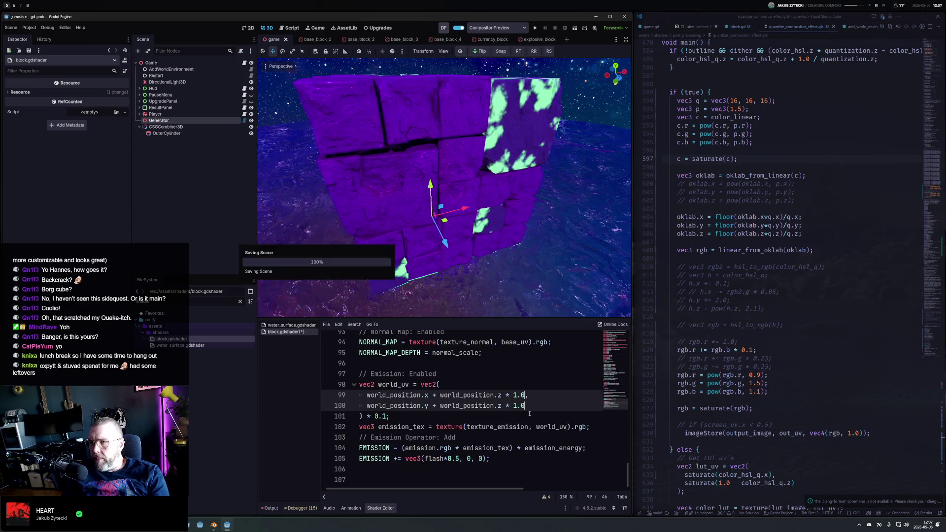
pyautogui.moveTo(550, 225)
pyautogui.mouseDown()
pyautogui.moveTo(417, 116)
pyautogui.moveTo(403, 212)
pyautogui.moveTo(392, 167)
pyautogui.moveTo(398, 111)
pyautogui.moveTo(454, 198)
pyautogui.moveTo(477, 127)
pyautogui.moveTo(387, 172)
pyautogui.moveTo(439, 199)
pyautogui.moveTo(579, 171)
pyautogui.moveTo(574, 114)
pyautogui.moveTo(513, 177)
pyautogui.mouseUp()
# Select the Generator node and clear the FileSystem filter to reveal the materials folder
pyautogui.scroll(-3, 510, 186)
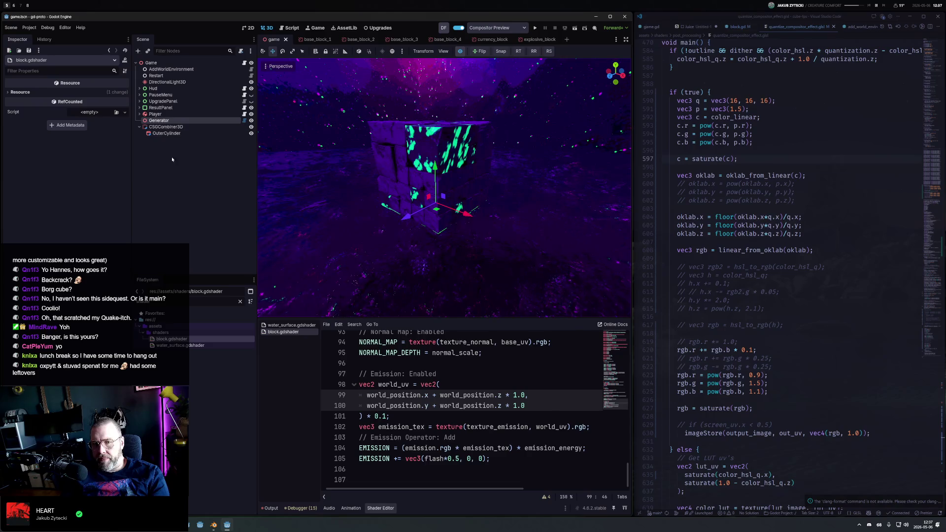
pyautogui.click(178, 120)
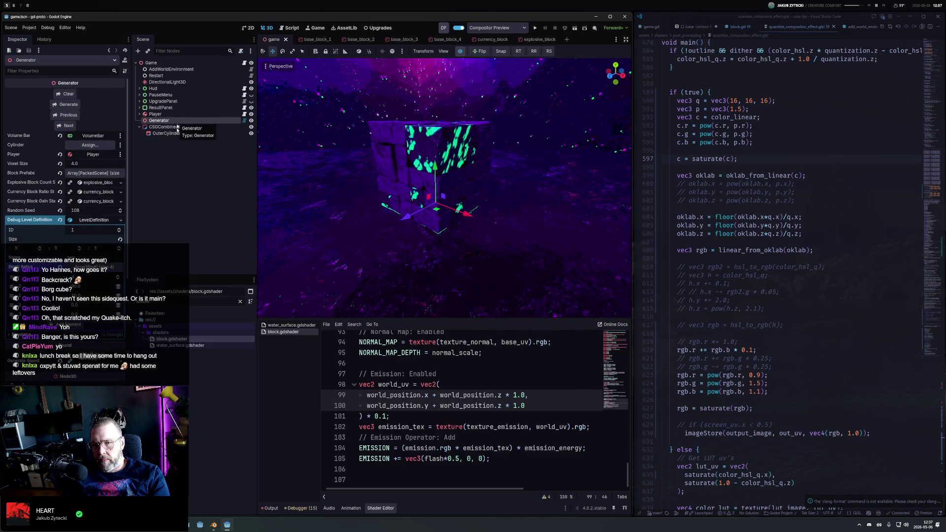
pyautogui.click(240, 301)
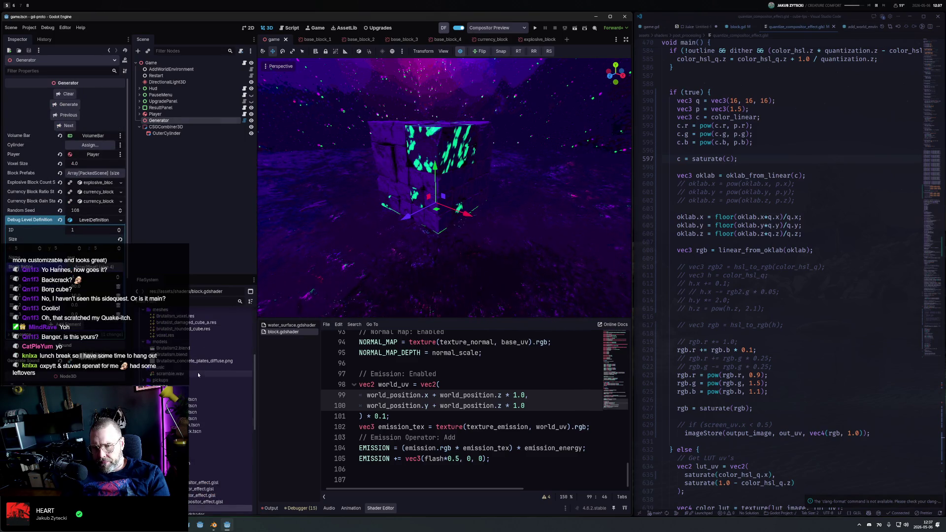
pyautogui.scroll(5, 199, 364)
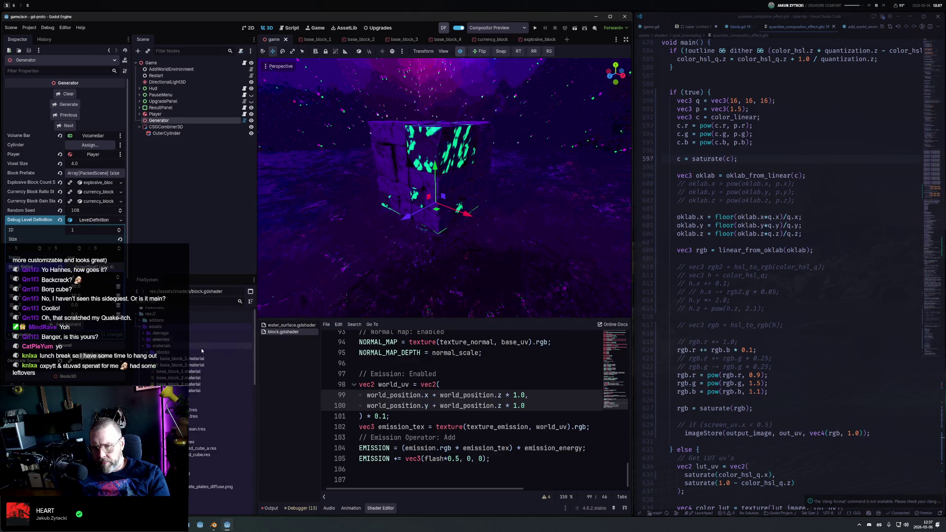
# Shift base_block_2's emission Color Ramp stop further left to change the glow pattern
pyautogui.doubleClick(197, 365)
pyautogui.moveTo(34, 251); pyautogui.dragTo(22, 254)
pyautogui.scroll(5, 488, 212)
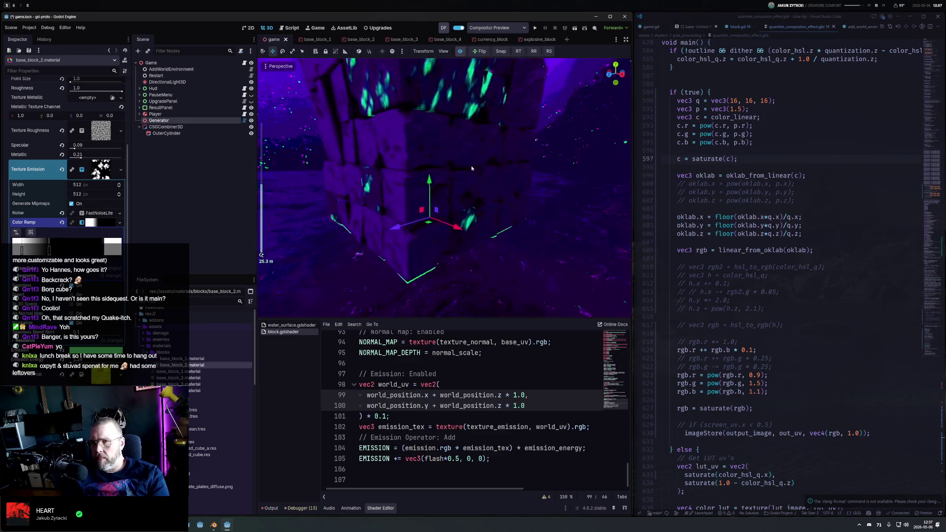
pyautogui.moveTo(483, 224)
pyautogui.mouseDown()
pyautogui.moveTo(547, 183)
pyautogui.moveTo(402, 235)
pyautogui.moveTo(431, 263)
pyautogui.moveTo(425, 239)
pyautogui.mouseUp()
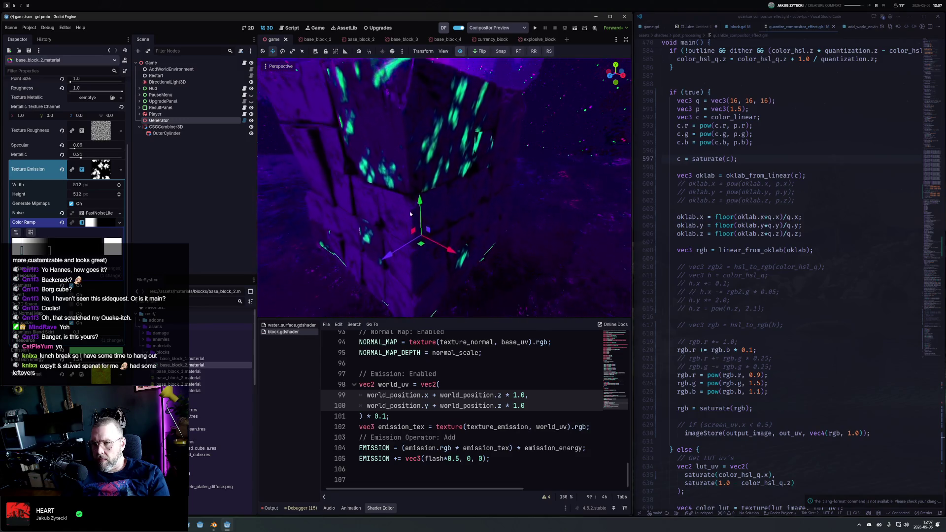
pyautogui.scroll(-3, 424, 239)
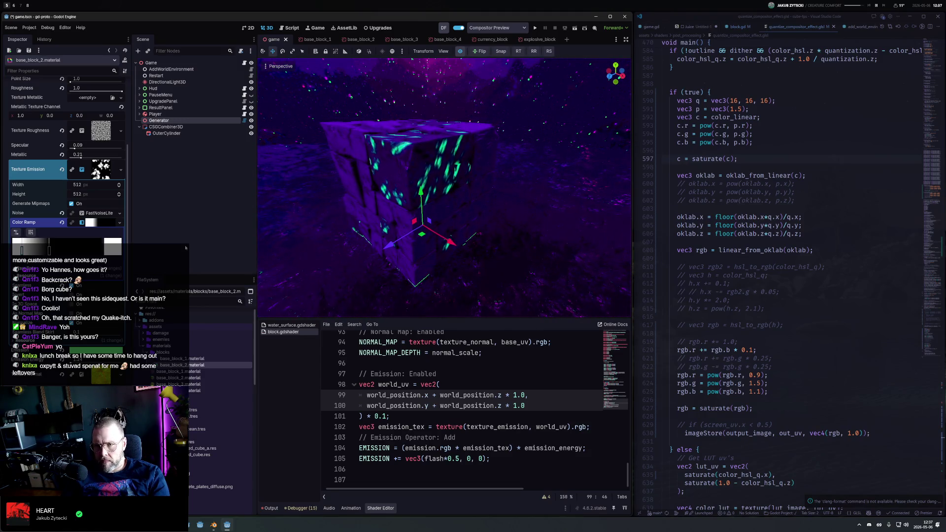
# Darken base_block_1's purple Albedo colour slightly, then reselect the Generator node
pyautogui.click(182, 359)
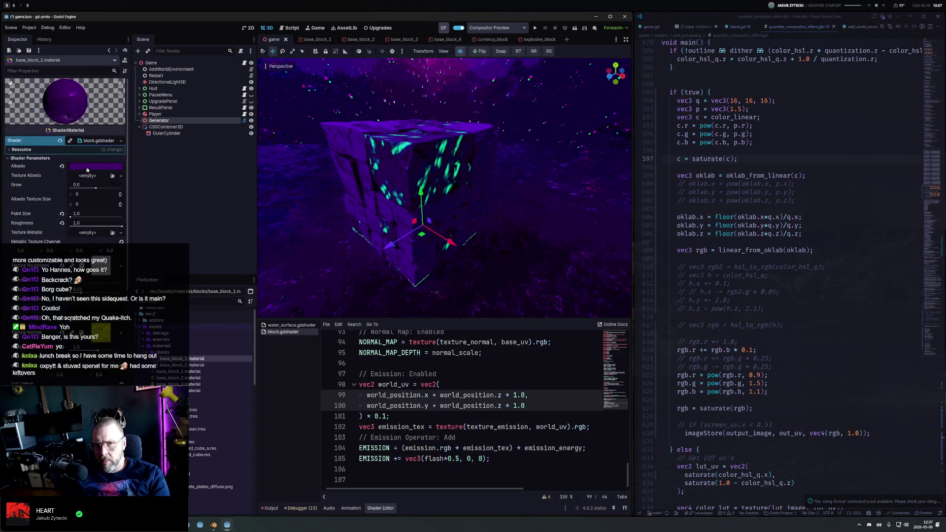
pyautogui.click(115, 167)
pyautogui.moveTo(139, 245)
pyautogui.mouseDown()
pyautogui.moveTo(140, 253)
pyautogui.moveTo(144, 239)
pyautogui.mouseUp()
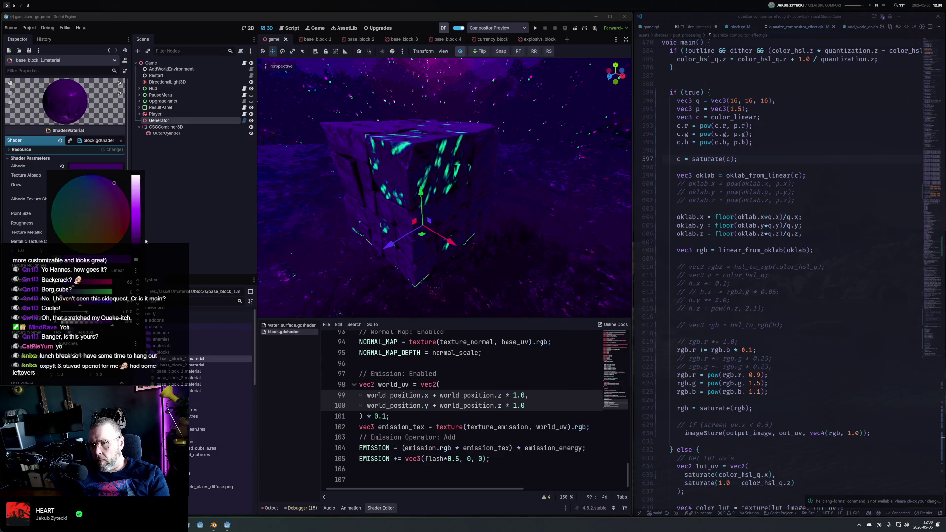
pyautogui.click(447, 210)
pyautogui.moveTo(452, 158)
pyautogui.mouseDown()
pyautogui.moveTo(506, 181)
pyautogui.moveTo(428, 258)
pyautogui.moveTo(444, 181)
pyautogui.moveTo(453, 188)
pyautogui.moveTo(434, 197)
pyautogui.moveTo(444, 194)
pyautogui.mouseUp()
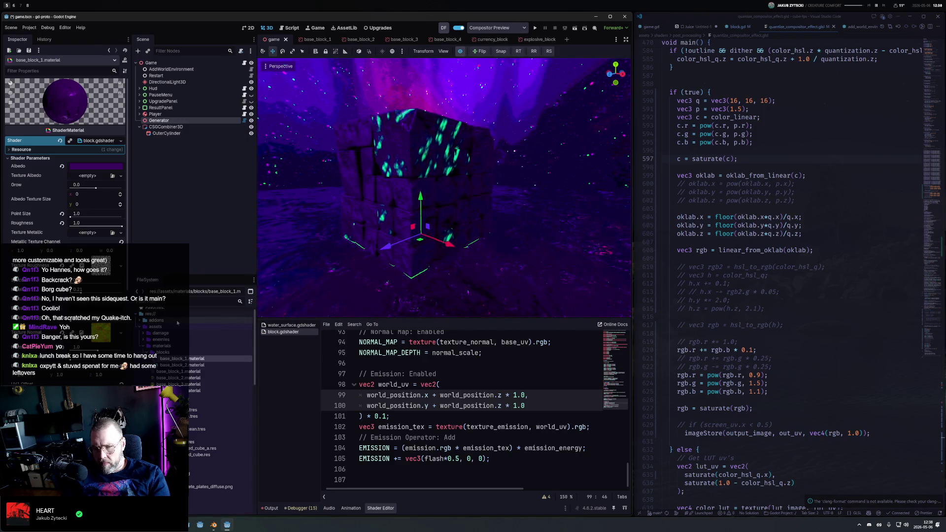
pyautogui.click(164, 120)
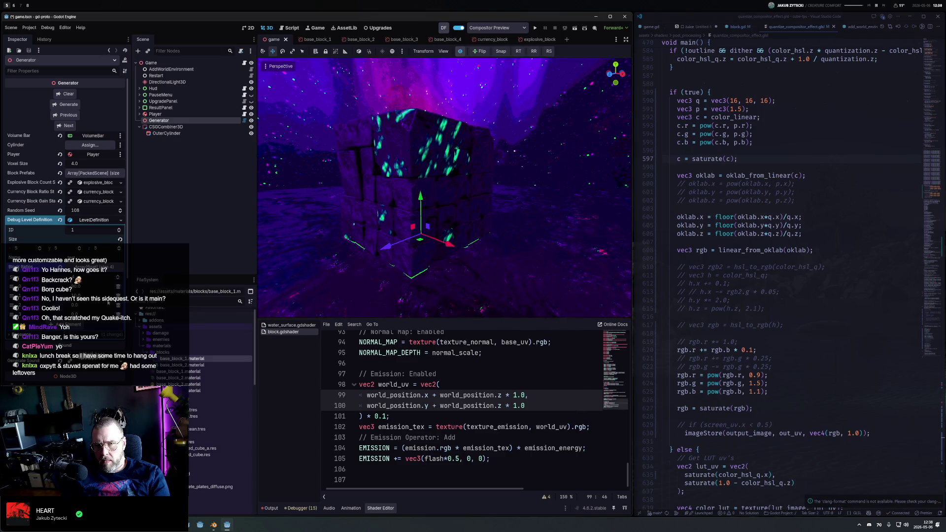
# Regenerate the level twice and view the new block layout from the front and an angle
pyautogui.click(69, 105)
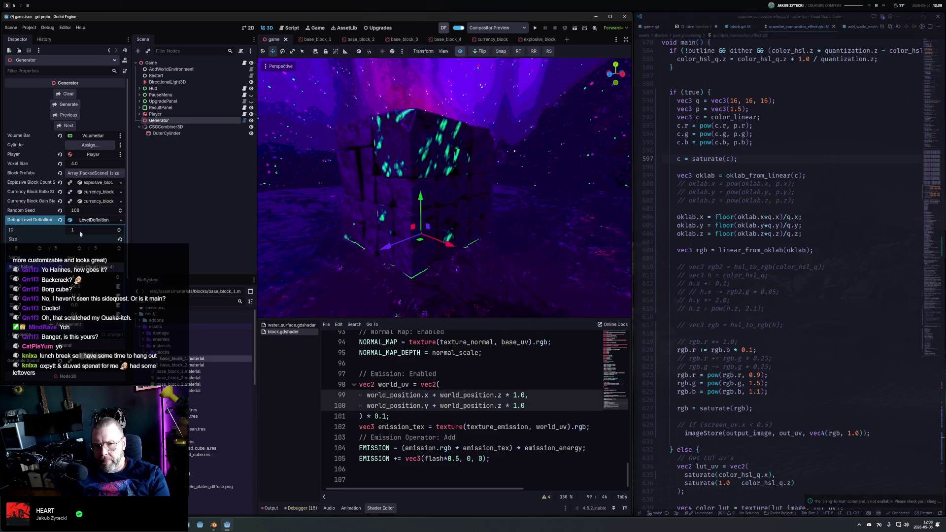
pyautogui.click(62, 105)
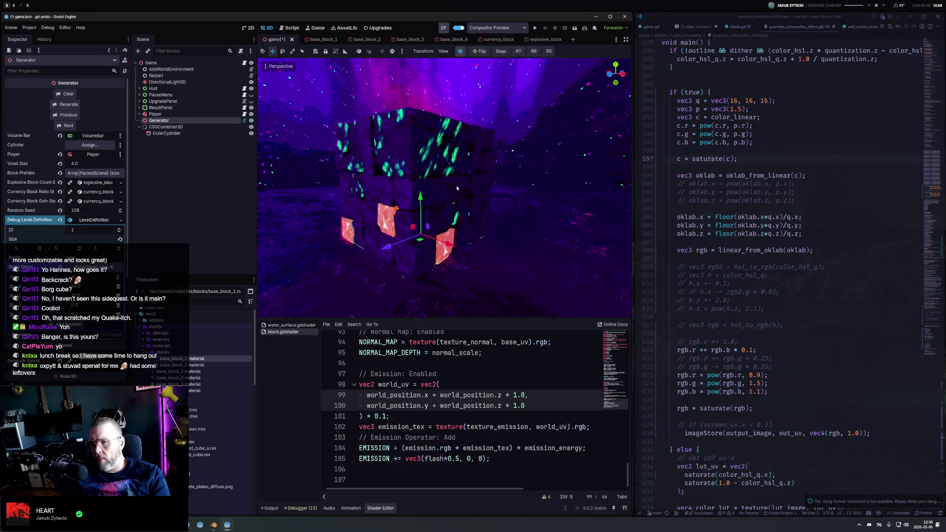
pyautogui.press('KP_1')
pyautogui.moveTo(569, 155)
pyautogui.mouseDown()
pyautogui.moveTo(448, 134)
pyautogui.moveTo(464, 162)
pyautogui.moveTo(434, 196)
pyautogui.moveTo(336, 204)
pyautogui.moveTo(452, 195)
pyautogui.moveTo(358, 196)
pyautogui.moveTo(272, 225)
pyautogui.mouseUp()
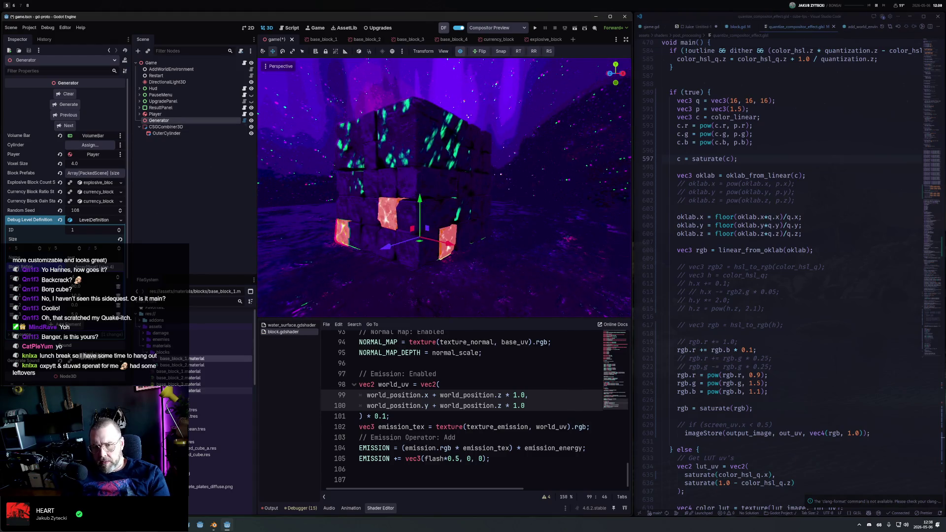
pyautogui.click(182, 365)
# Open base_block_2.material and lower its emission energy from 1.24 to about 0.7
pyautogui.doubleClick(182, 365)
pyautogui.scroll(-5, 102, 148)
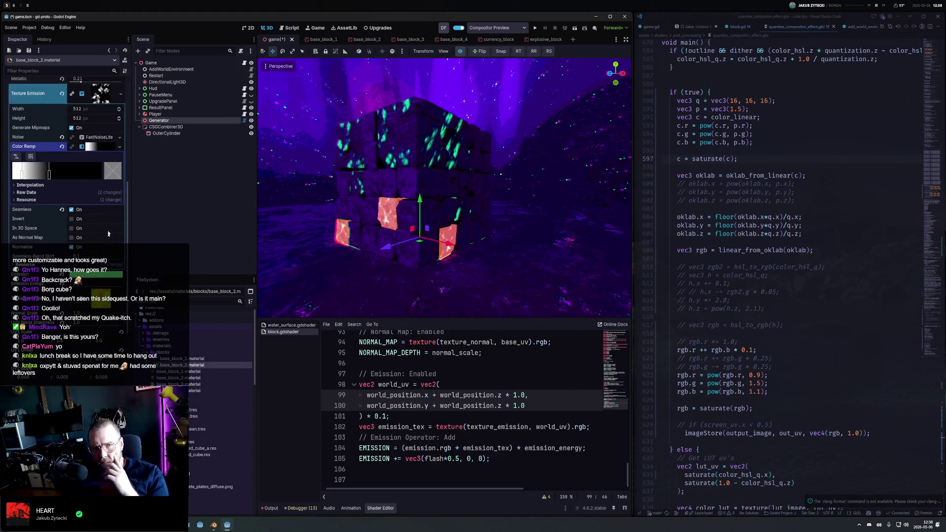
pyautogui.scroll(-3, 103, 90)
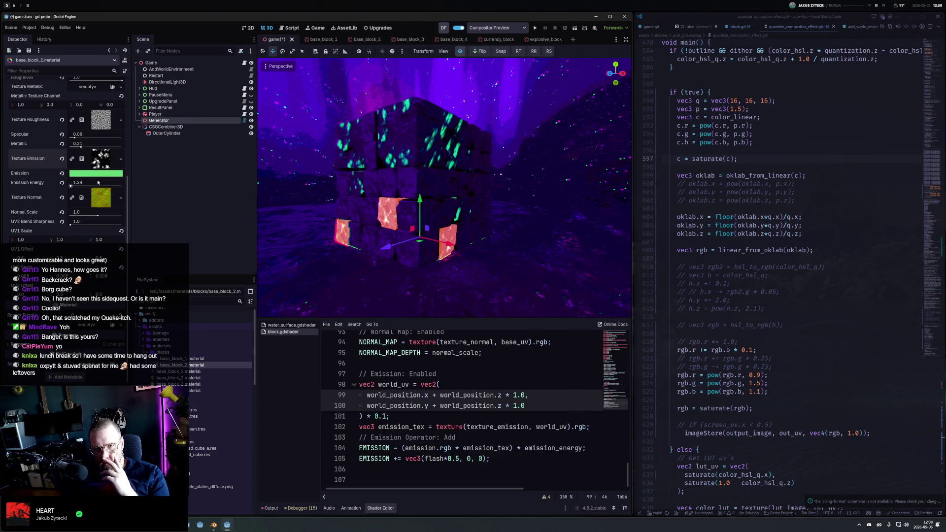
pyautogui.moveTo(96, 180); pyautogui.dragTo(79, 180)
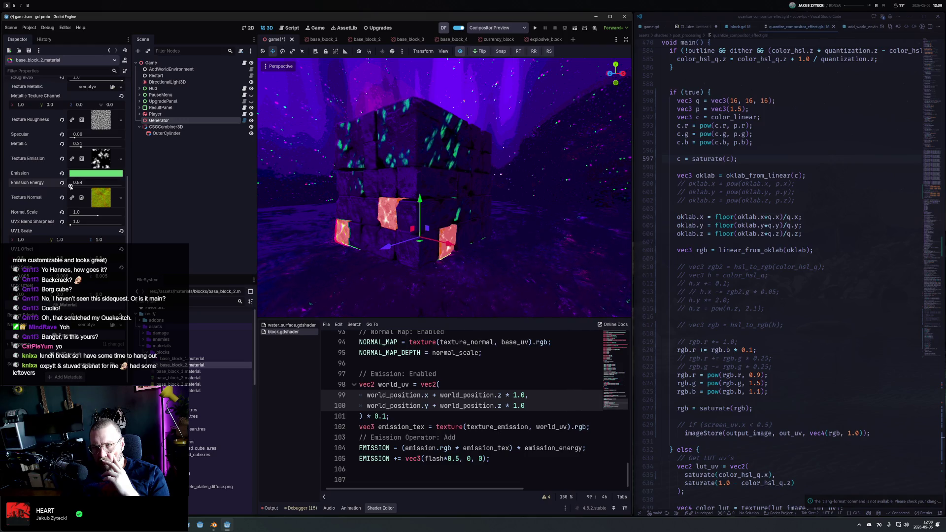
# Drop the roughness texture's noise frequency to 0.0001
pyautogui.click(101, 119)
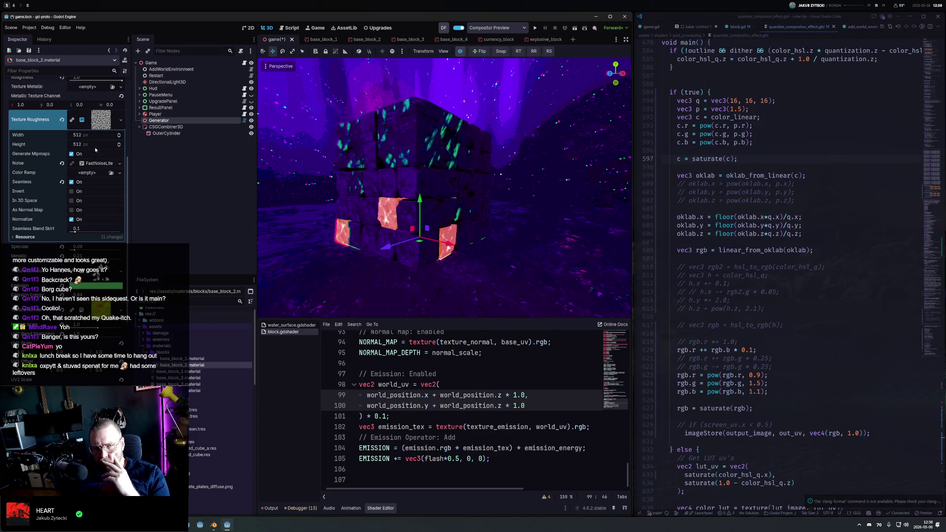
pyautogui.click(91, 165)
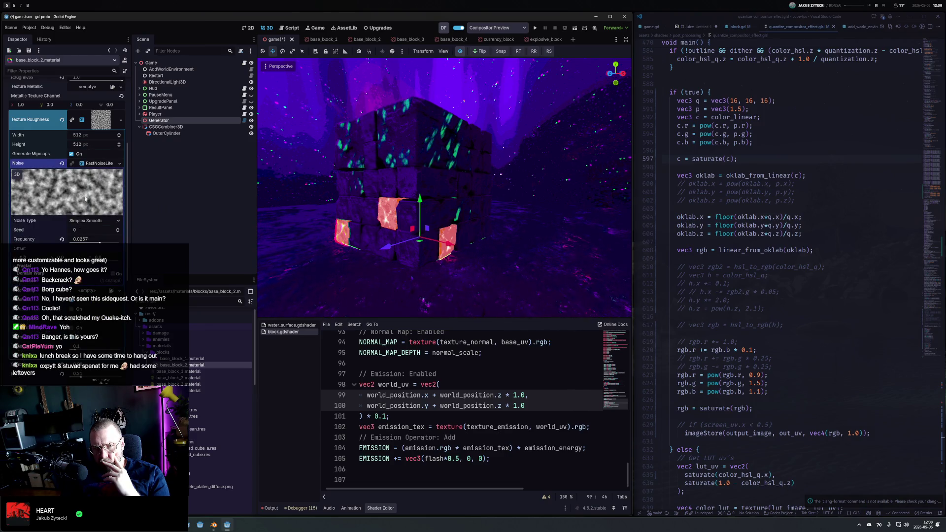
pyautogui.moveTo(109, 243); pyautogui.dragTo(70, 243)
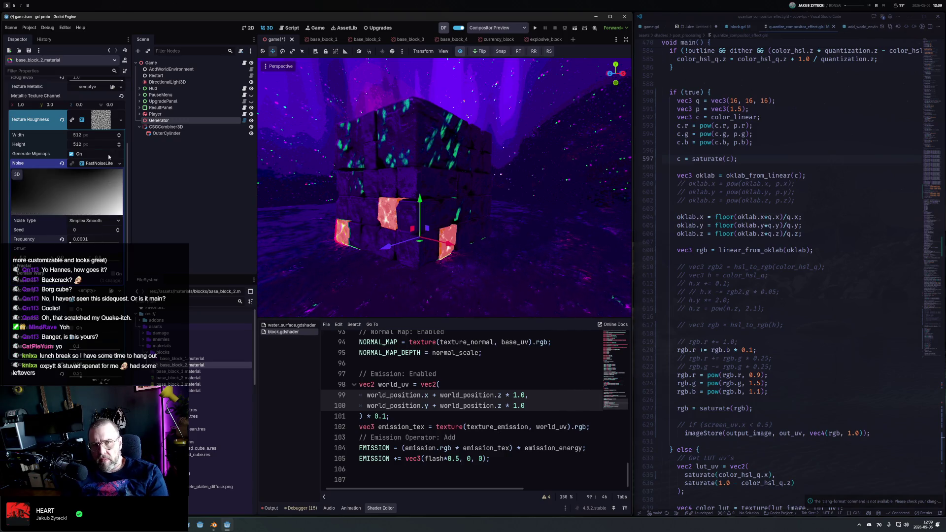
pyautogui.click(104, 121)
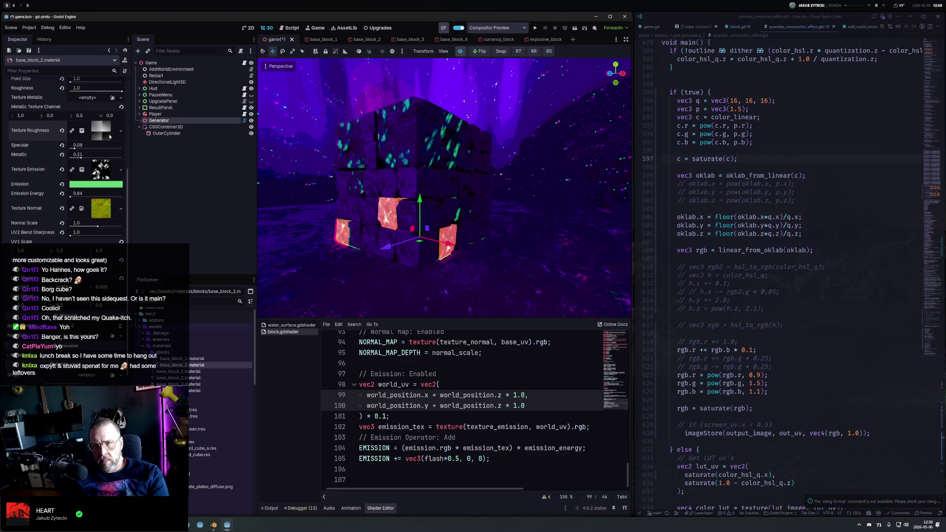
# Expand the emission texture's cellular noise generator settings
pyautogui.click(97, 134)
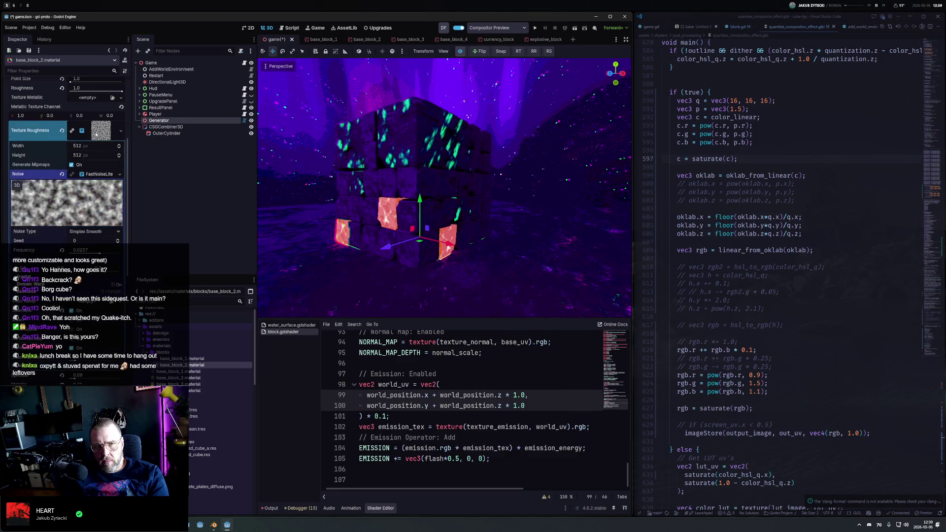
pyautogui.click(101, 132)
pyautogui.click(99, 170)
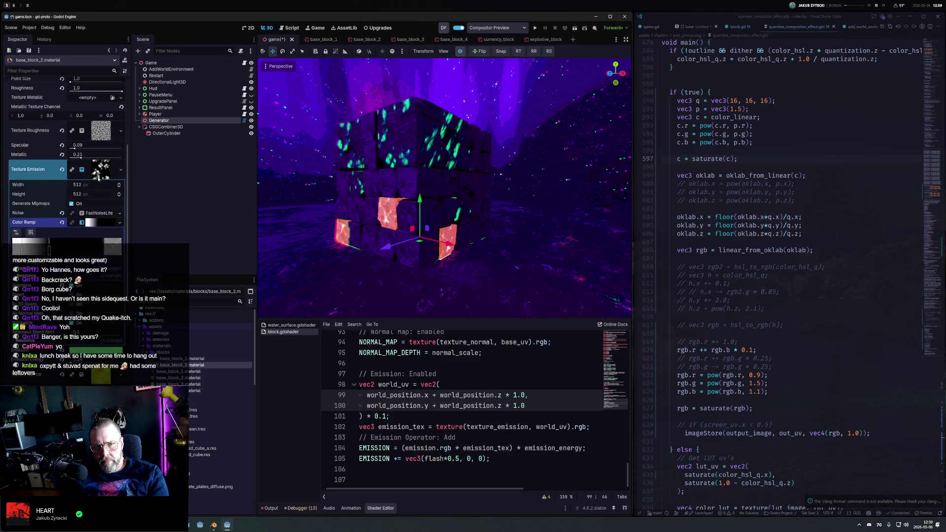
pyautogui.scroll(-2, 89, 230)
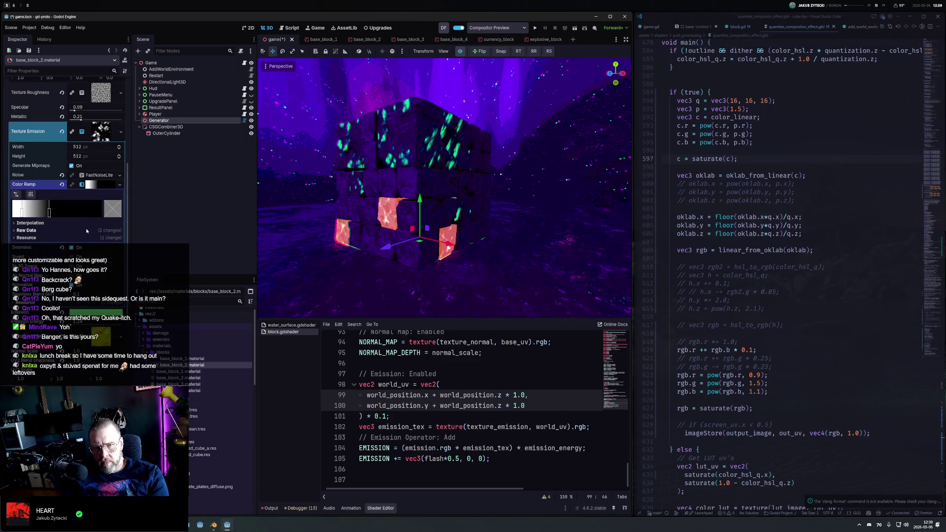
pyautogui.click(99, 175)
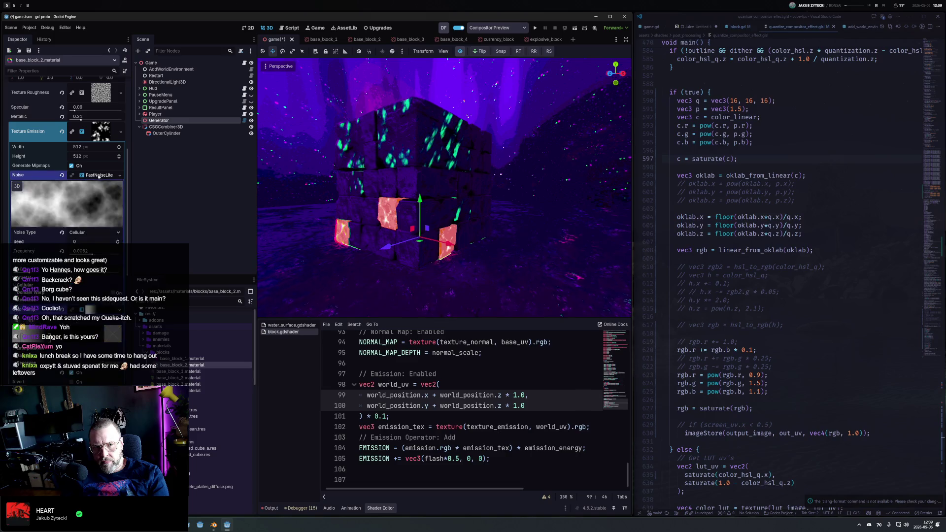
# Change the emission noise frequency to 0.0055 and check the block stack
pyautogui.moveTo(101, 252)
pyautogui.mouseDown()
pyautogui.moveTo(71, 252)
pyautogui.moveTo(123, 251)
pyautogui.mouseUp()
pyautogui.scroll(3, 568, 201)
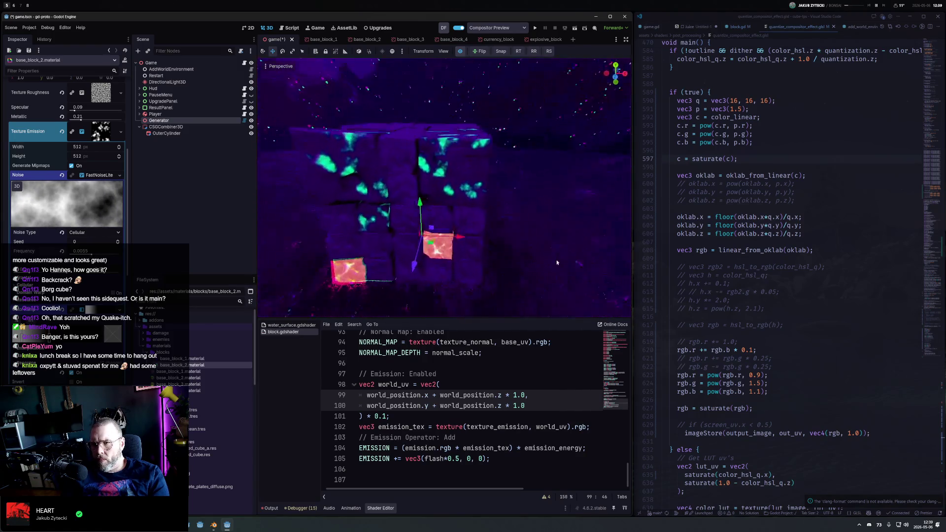
pyautogui.moveTo(567, 202)
pyautogui.mouseDown()
pyautogui.moveTo(460, 191)
pyautogui.moveTo(468, 290)
pyautogui.moveTo(473, 206)
pyautogui.moveTo(434, 140)
pyautogui.moveTo(470, 153)
pyautogui.moveTo(442, 171)
pyautogui.moveTo(457, 166)
pyautogui.mouseUp()
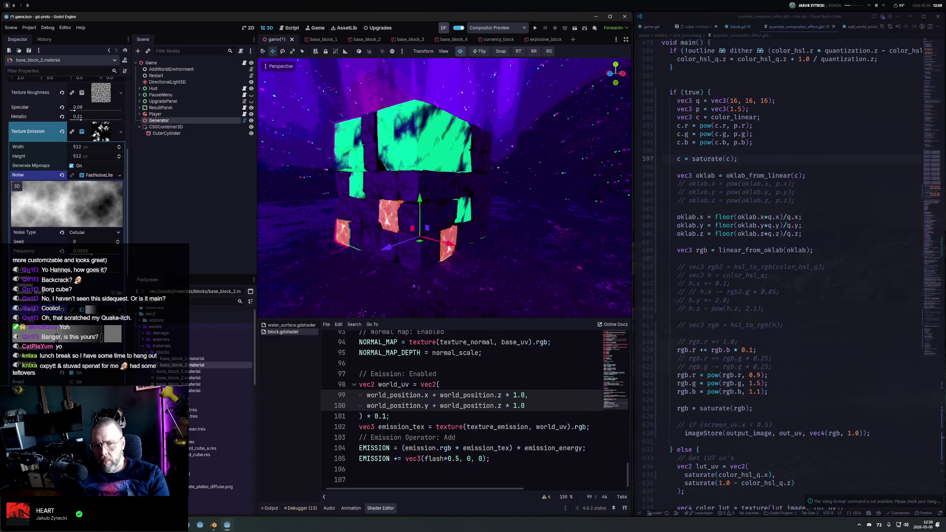
# Darken the emission texture's colour value in its colour picker
pyautogui.click(120, 235)
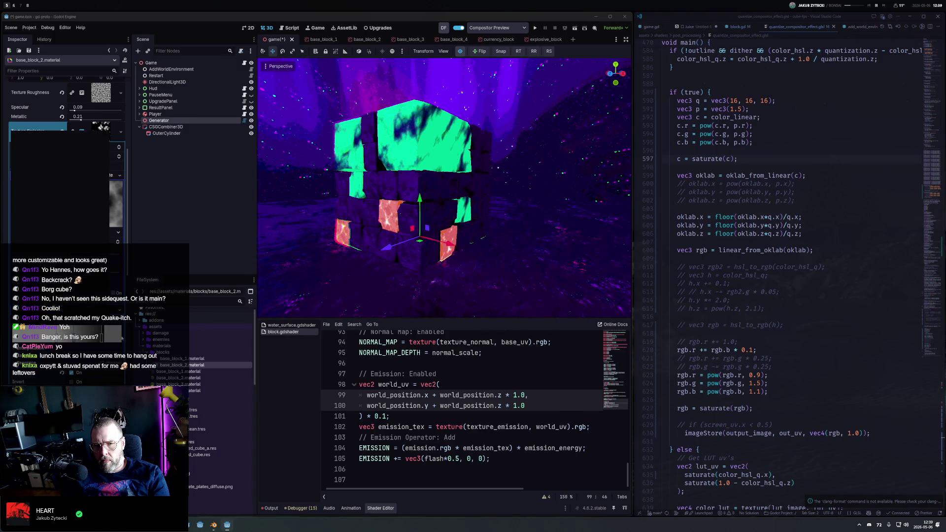
pyautogui.moveTo(103, 157)
pyautogui.mouseDown()
pyautogui.moveTo(106, 197)
pyautogui.moveTo(107, 178)
pyautogui.mouseUp()
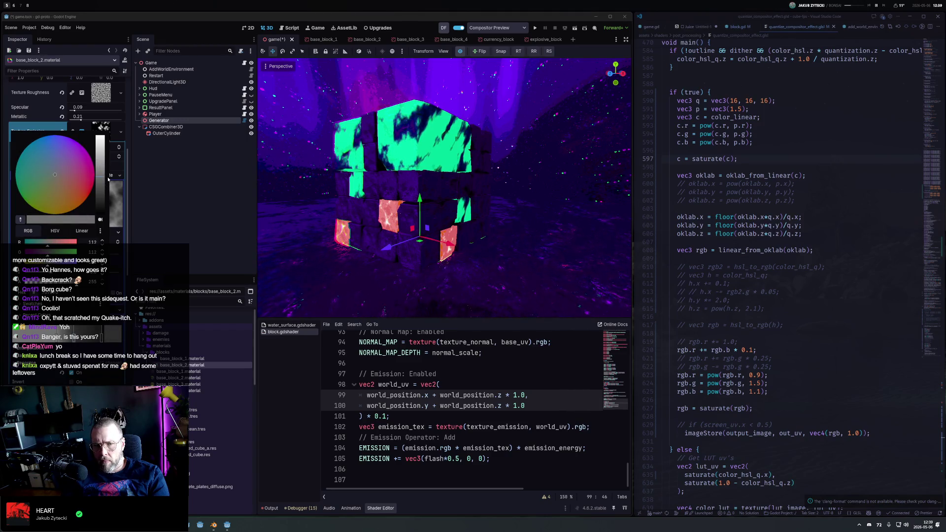
pyautogui.press('Escape')
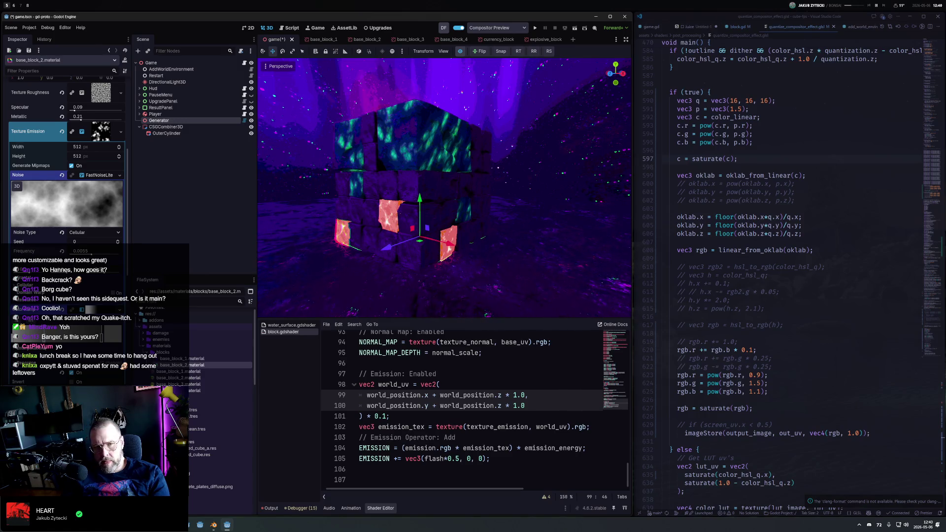
pyautogui.scroll(-5, 67, 158)
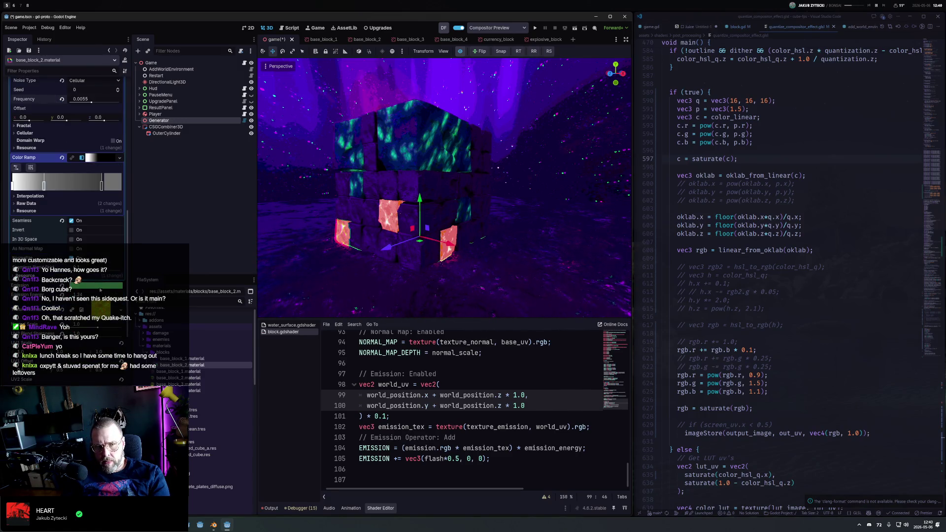
# Shift the emission noise Color Ramp stop to enlarge the glowing spots
pyautogui.click(99, 286)
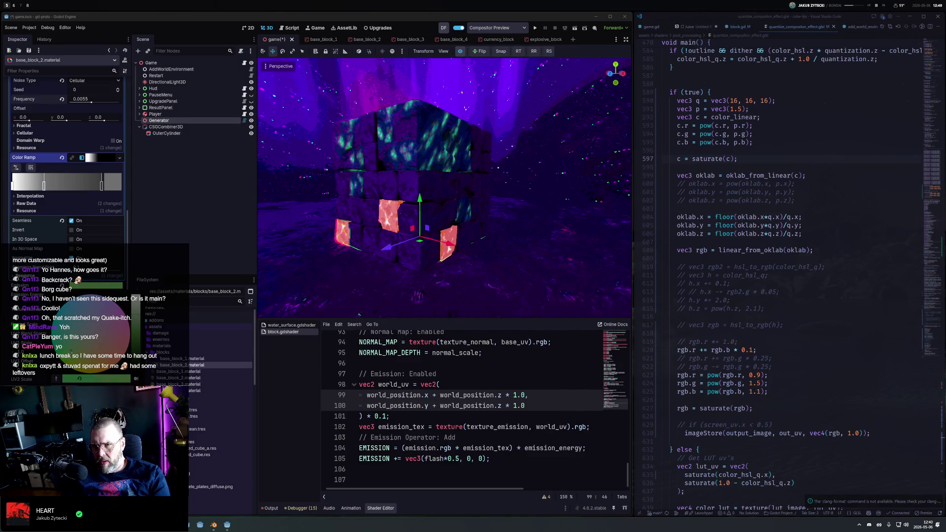
pyautogui.moveTo(431, 200)
pyautogui.mouseDown()
pyautogui.moveTo(491, 163)
pyautogui.moveTo(459, 157)
pyautogui.moveTo(370, 203)
pyautogui.mouseUp()
pyautogui.moveTo(43, 185); pyautogui.dragTo(21, 185)
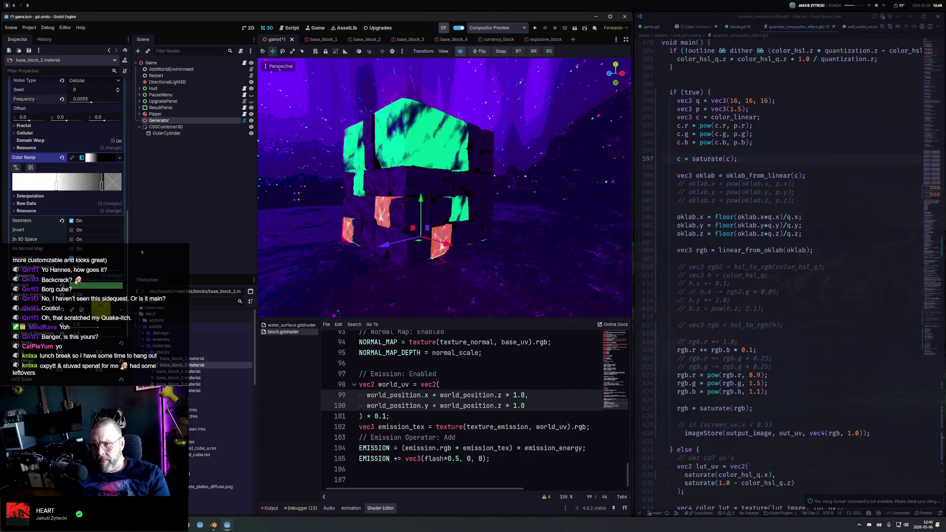
pyautogui.hotkey('ctrl', 'z')
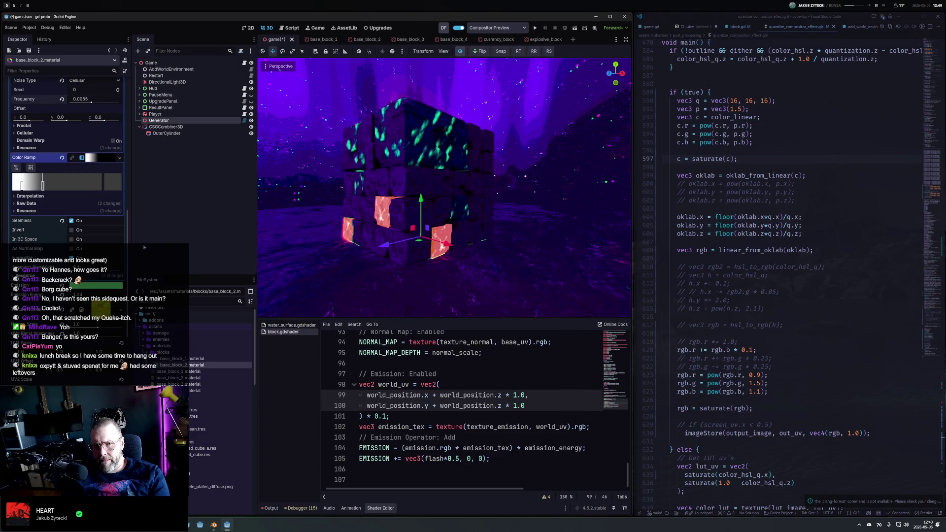
pyautogui.moveTo(43, 185)
pyautogui.mouseDown()
pyautogui.moveTo(89, 188)
pyautogui.moveTo(49, 185)
pyautogui.mouseUp()
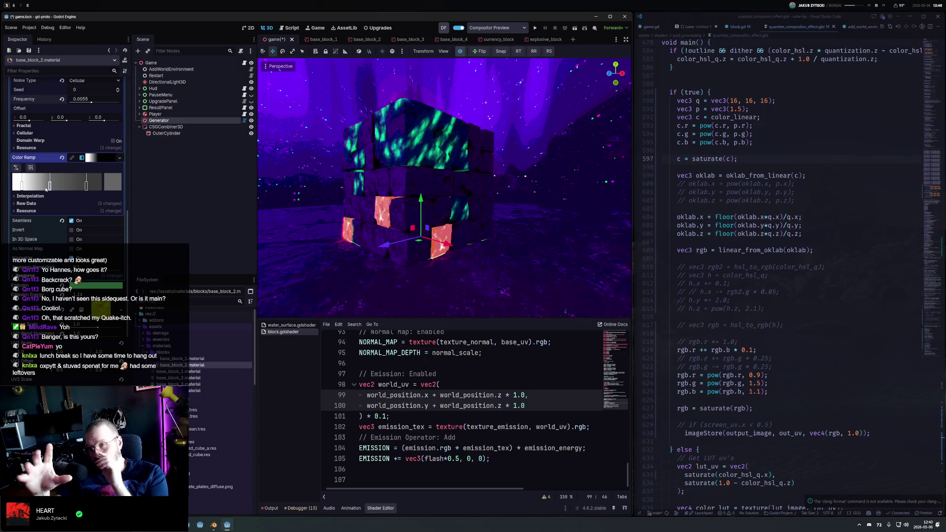
# Change the emission colour to orange, then to teal-green
pyautogui.click(98, 288)
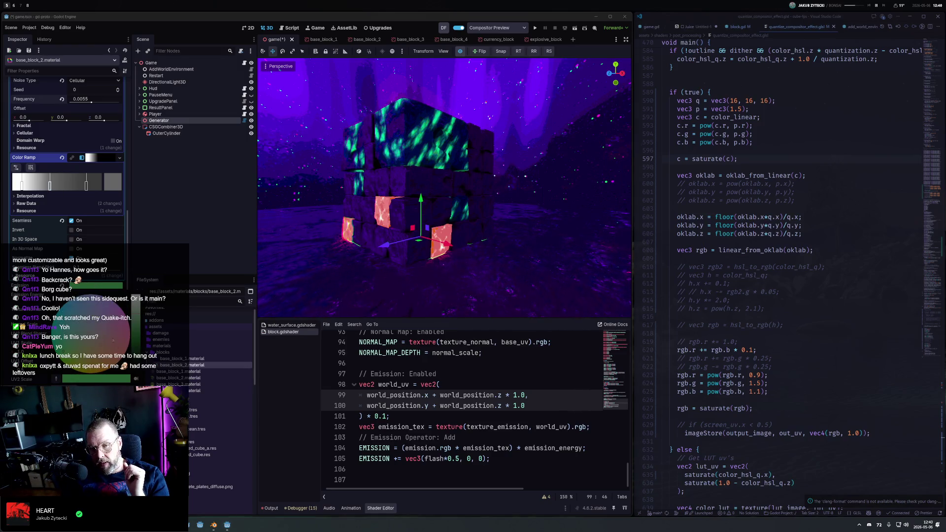
pyautogui.click(106, 316)
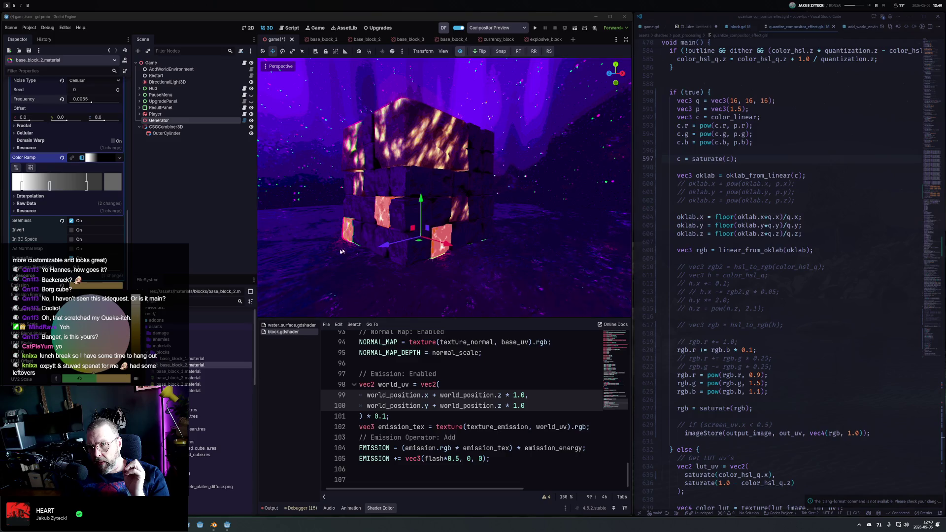
pyautogui.scroll(8, 470, 210)
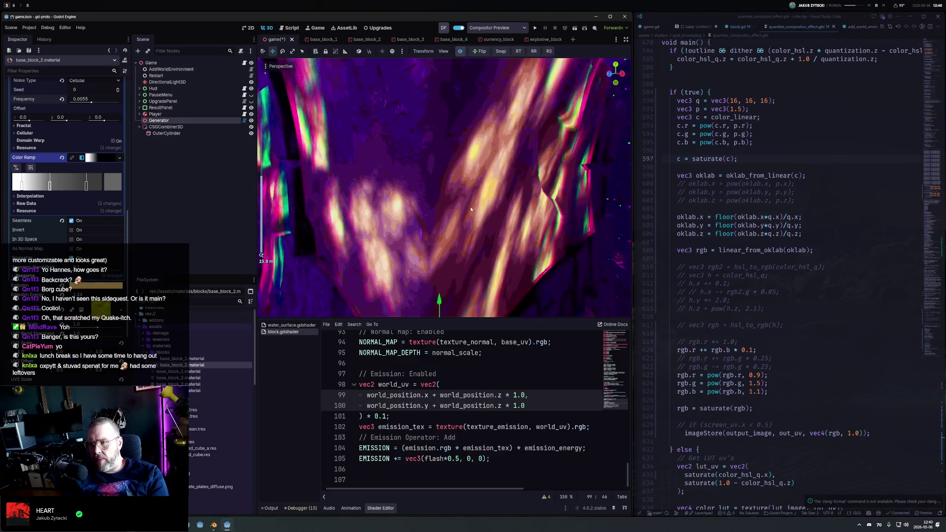
pyautogui.scroll(-2, 471, 209)
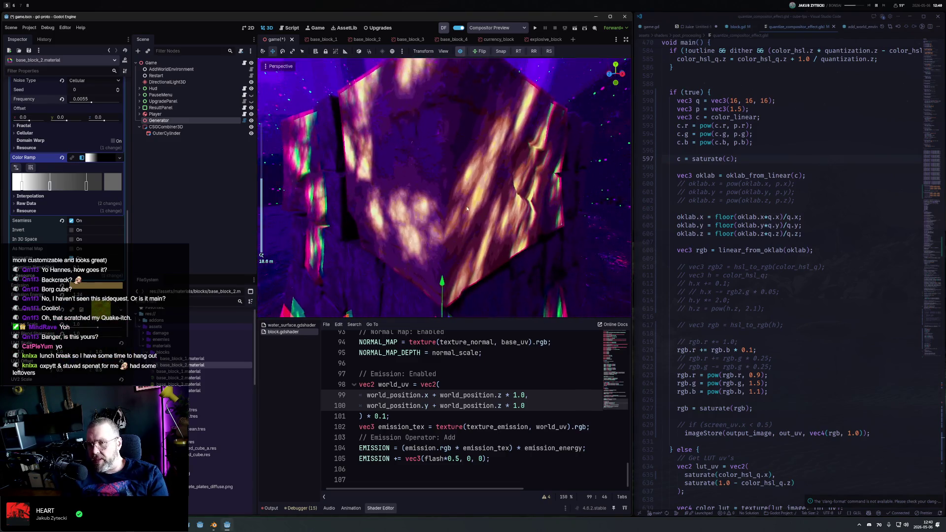
pyautogui.click(93, 288)
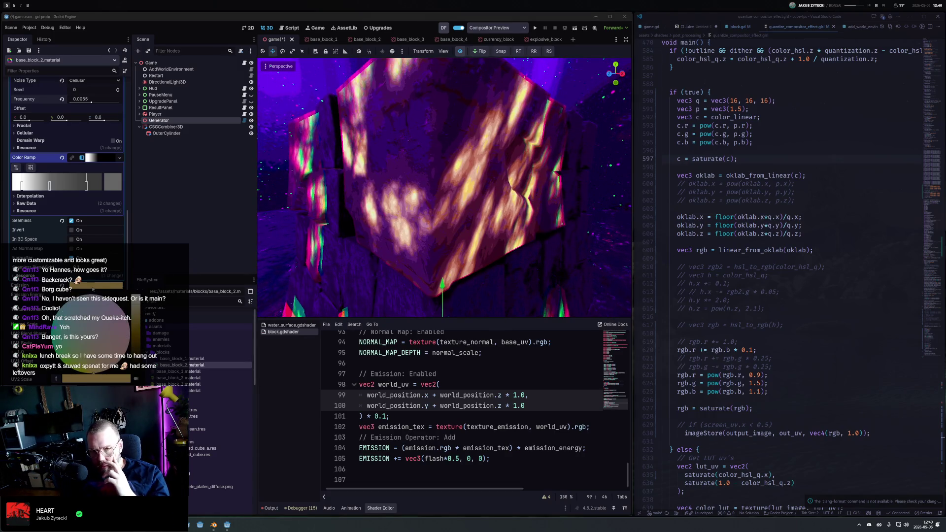
pyautogui.moveTo(79, 321)
pyautogui.mouseDown()
pyautogui.moveTo(106, 345)
pyautogui.moveTo(98, 355)
pyautogui.mouseUp()
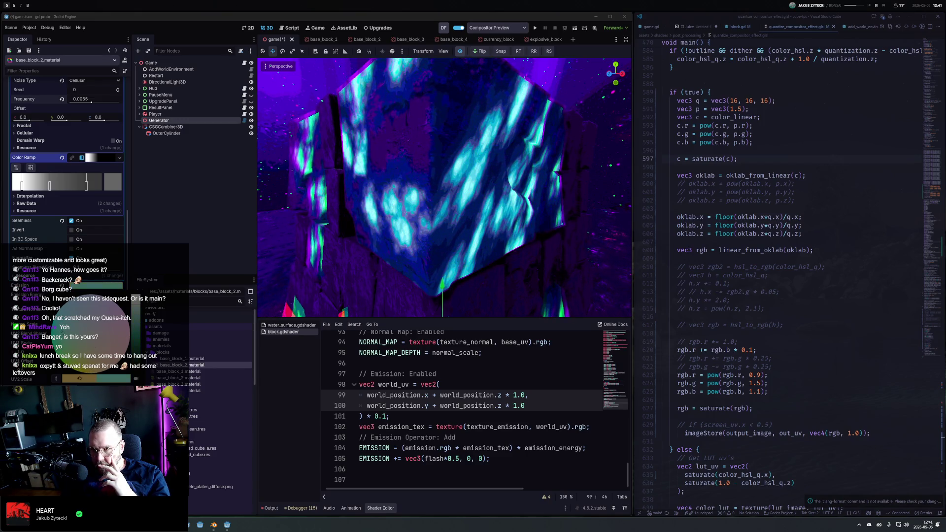
pyautogui.moveTo(64, 337); pyautogui.dragTo(67, 344)
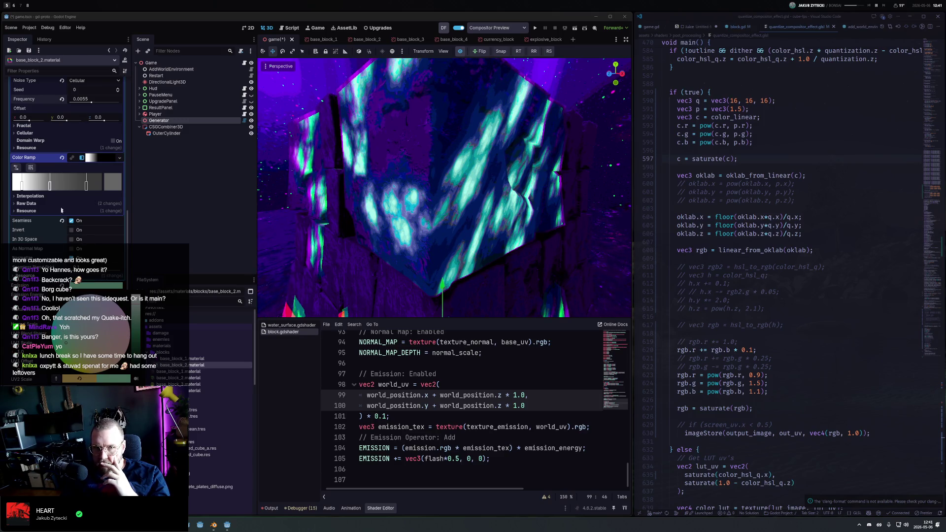
pyautogui.scroll(5, 42, 256)
pyautogui.scroll(5, 96, 167)
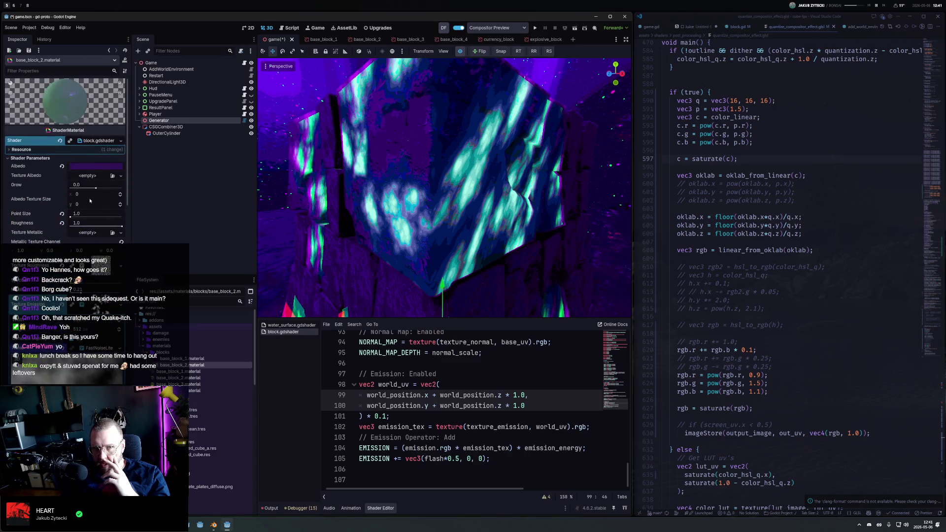
# Turn the blocks' Albedo colour magenta-purple
pyautogui.click(95, 166)
pyautogui.click(80, 189)
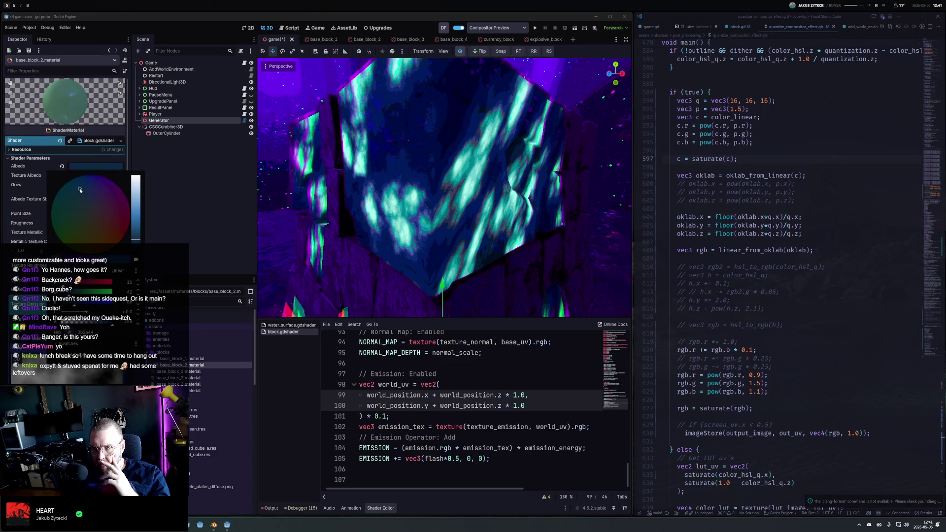
pyautogui.click(119, 199)
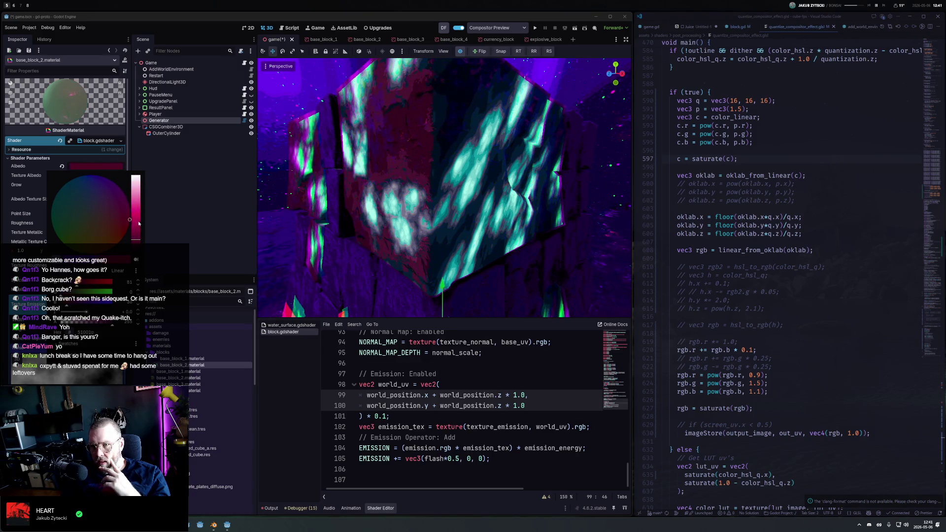
pyautogui.scroll(-10, 497, 233)
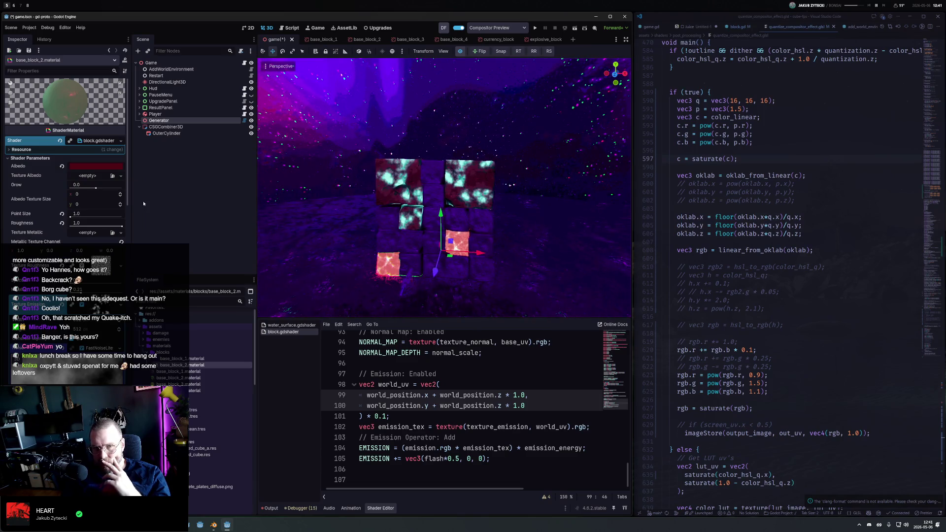
# Try dark magenta, dark blue and olive Albedo colours, settling on dark purple
pyautogui.click(87, 167)
pyautogui.moveTo(127, 221); pyautogui.dragTo(112, 191)
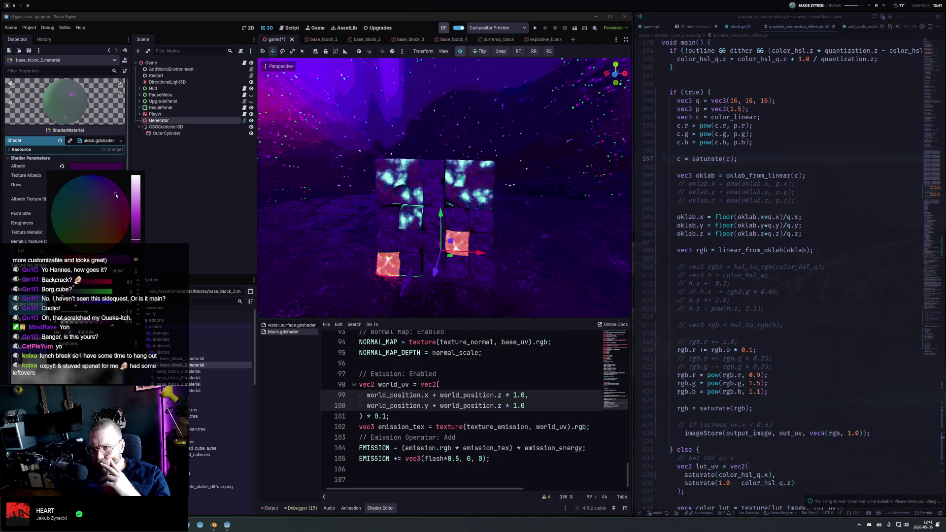
pyautogui.moveTo(112, 192); pyautogui.dragTo(74, 185)
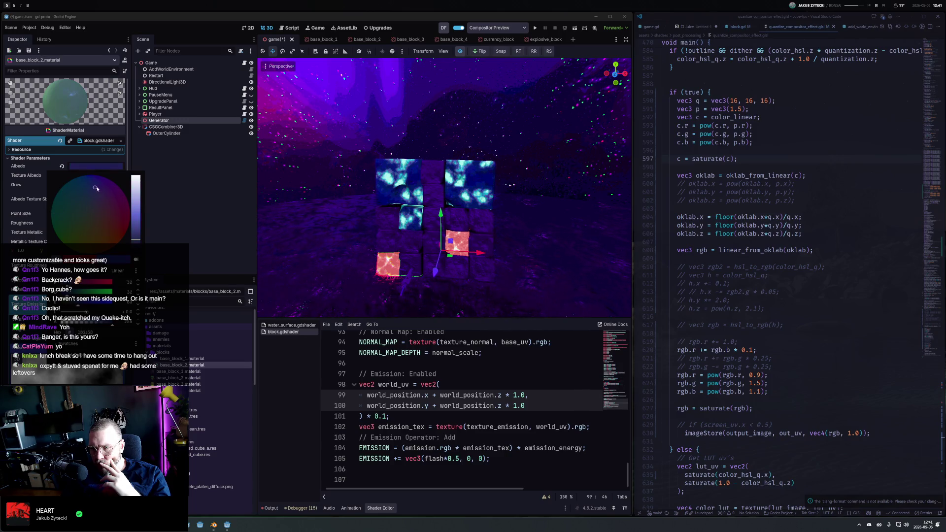
pyautogui.moveTo(95, 188)
pyautogui.mouseDown()
pyautogui.moveTo(76, 237)
pyautogui.moveTo(133, 192)
pyautogui.mouseUp()
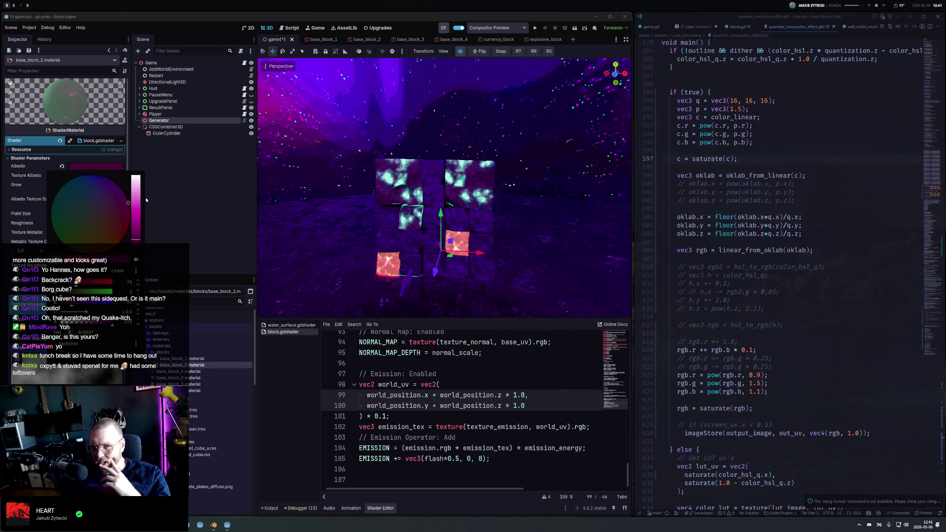
pyautogui.moveTo(443, 197); pyautogui.dragTo(428, 196)
pyautogui.scroll(4, 486, 211)
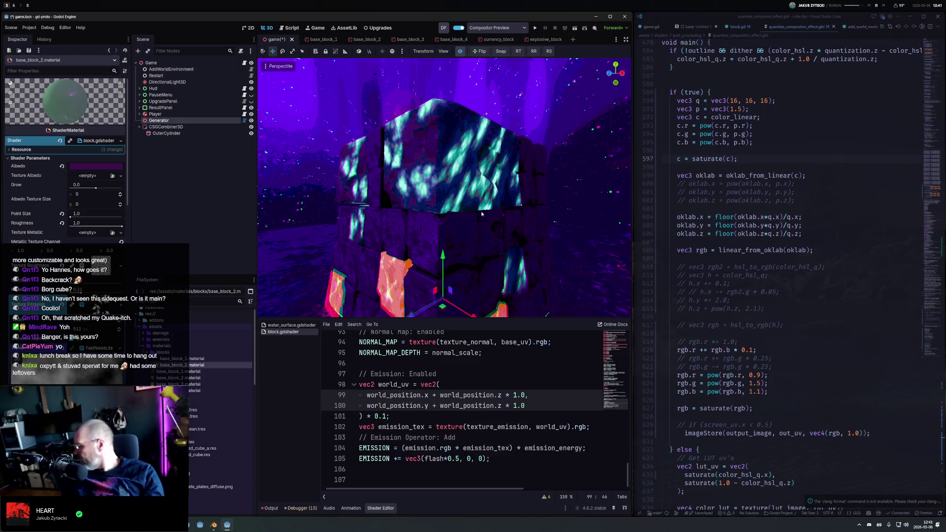
pyautogui.scroll(-4, 454, 199)
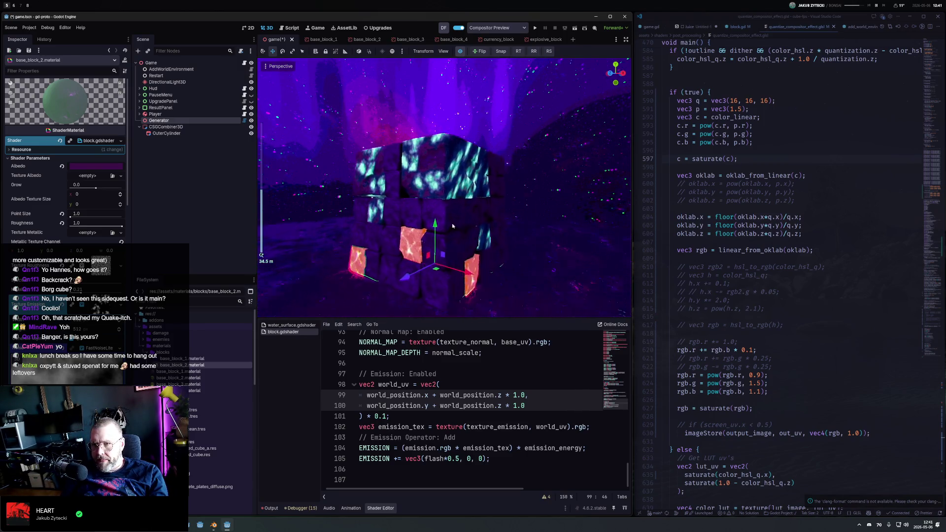
pyautogui.moveTo(433, 202); pyautogui.dragTo(409, 207)
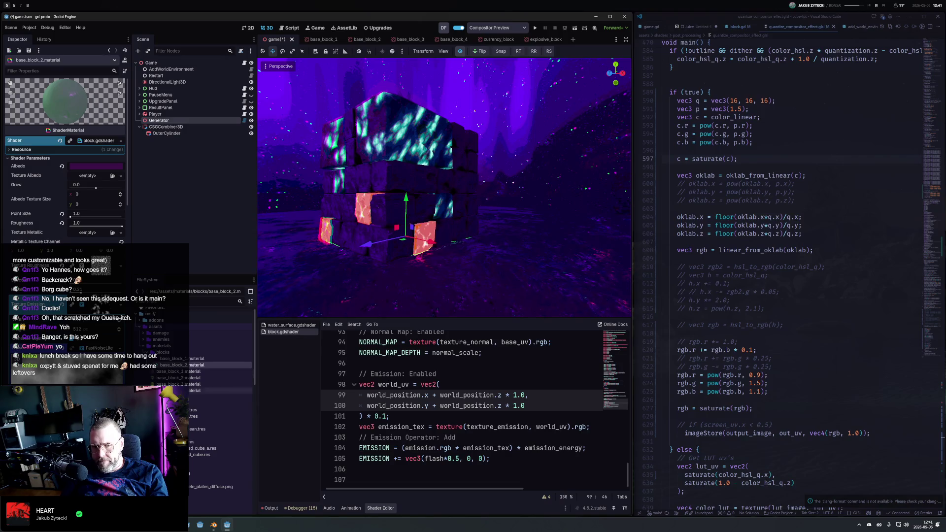
# On block_2.material, try darker and magenta emission colours, then cancel to keep orange
pyautogui.click(222, 397)
pyautogui.click(96, 193)
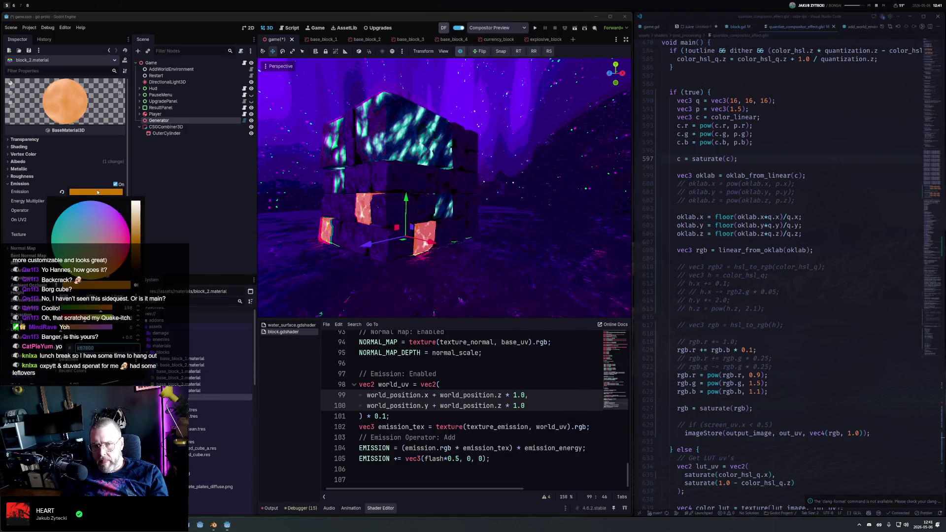
pyautogui.moveTo(137, 228)
pyautogui.mouseDown()
pyautogui.moveTo(139, 267)
pyautogui.moveTo(141, 257)
pyautogui.moveTo(49, 231)
pyautogui.mouseUp()
pyautogui.click(127, 230)
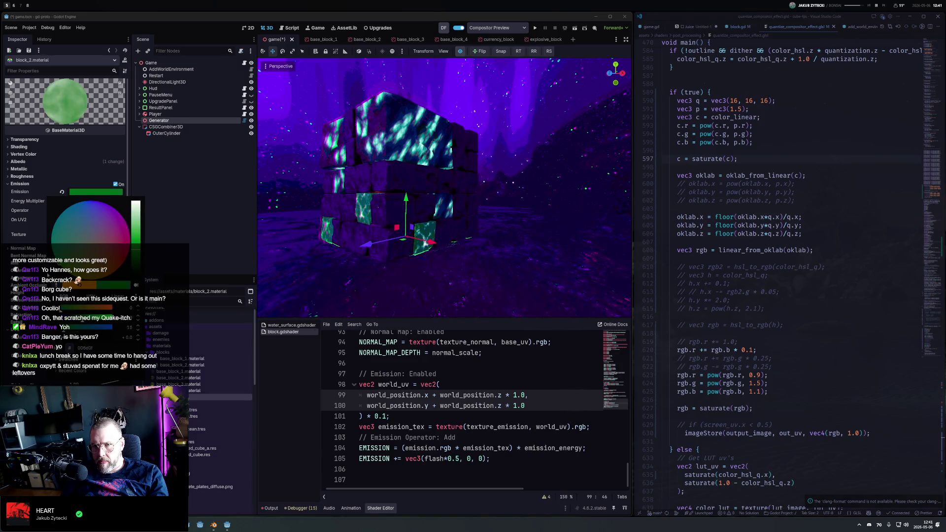
pyautogui.press('Escape')
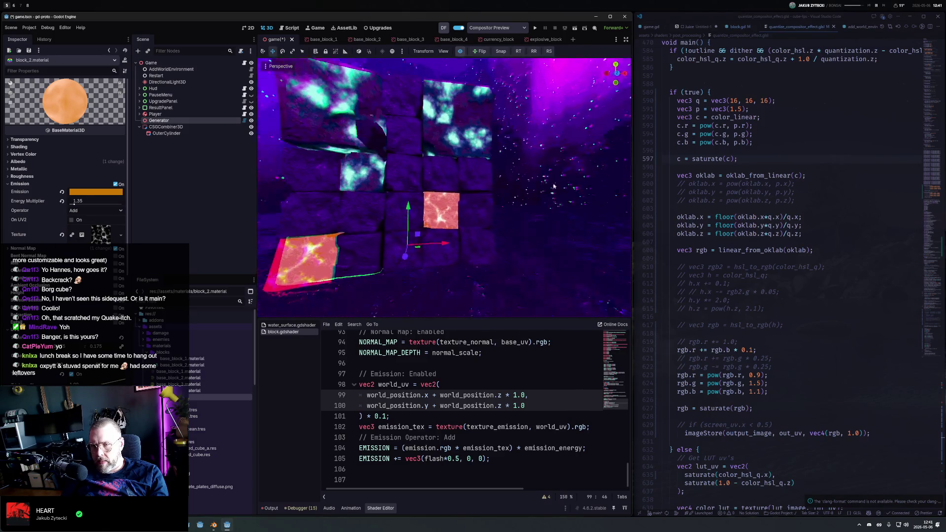
# Toggle emission off and back on, then lower the emission energy multiplier
pyautogui.click(116, 184)
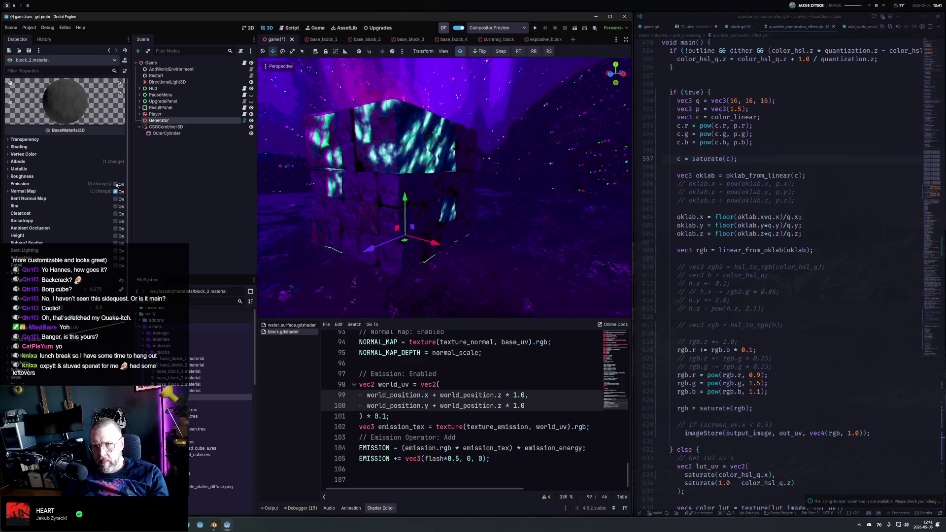
pyautogui.click(116, 184)
pyautogui.moveTo(93, 201)
pyautogui.mouseDown()
pyautogui.moveTo(54, 201)
pyautogui.moveTo(73, 201)
pyautogui.mouseUp()
pyautogui.scroll(5, 376, 194)
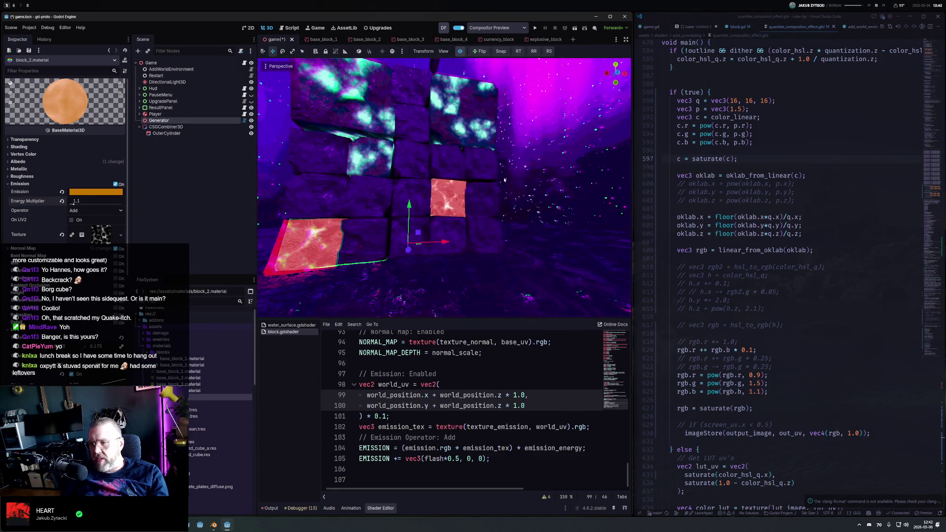
pyautogui.moveTo(504, 180)
pyautogui.mouseDown()
pyautogui.moveTo(401, 182)
pyautogui.moveTo(424, 190)
pyautogui.moveTo(441, 285)
pyautogui.mouseUp()
# Run the game with F5, start the level, shoot blocks off the cube, then stop it
pyautogui.press('F5')
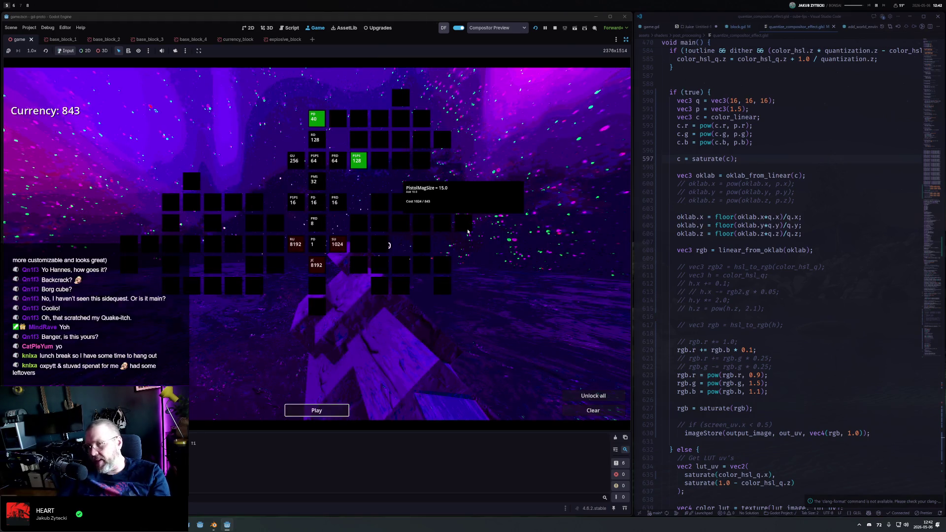
pyautogui.press('Return')
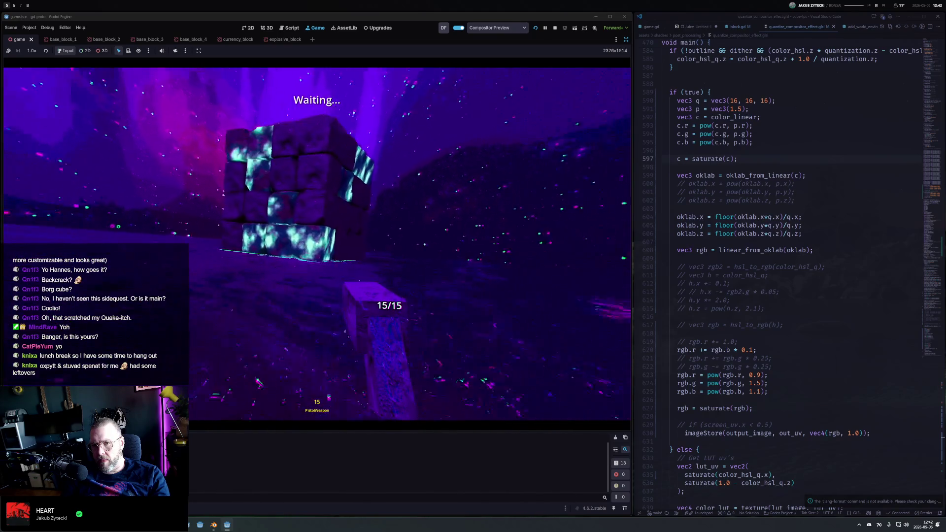
pyautogui.click(317, 243)
pyautogui.click(316, 244)
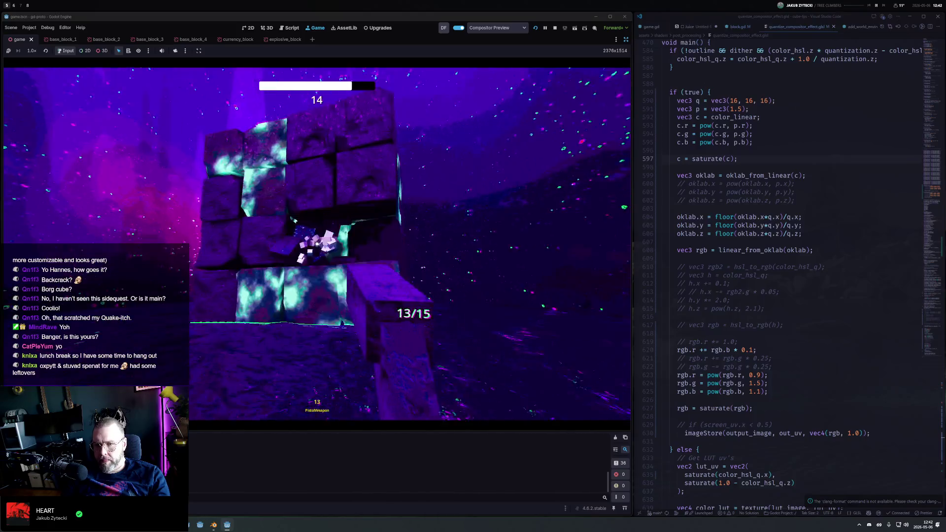
pyautogui.click(317, 243)
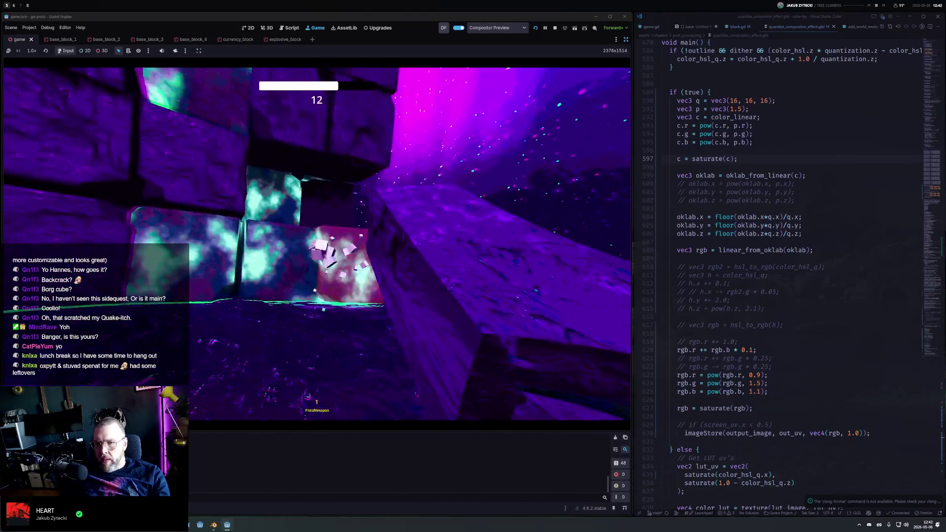
pyautogui.click(316, 244)
pyautogui.click(317, 244)
pyautogui.click(317, 243)
pyautogui.click(317, 243)
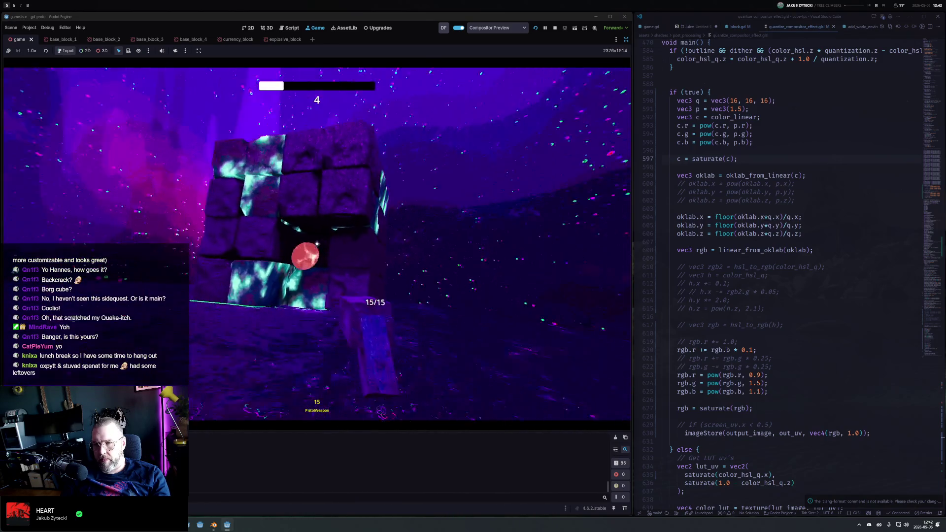
pyautogui.click(316, 243)
pyautogui.click(317, 244)
pyautogui.click(317, 244)
pyautogui.click(317, 243)
pyautogui.click(317, 243)
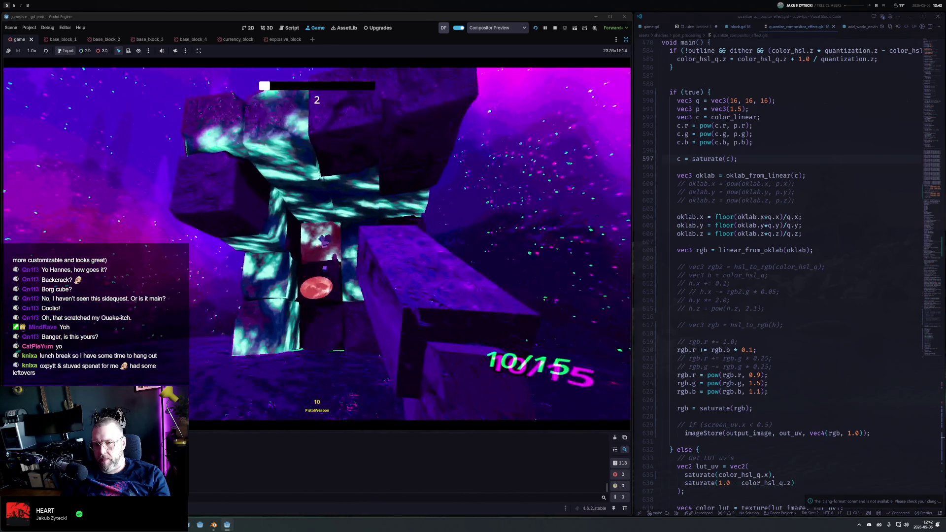
pyautogui.click(317, 243)
pyautogui.click(317, 243)
pyautogui.click(317, 243)
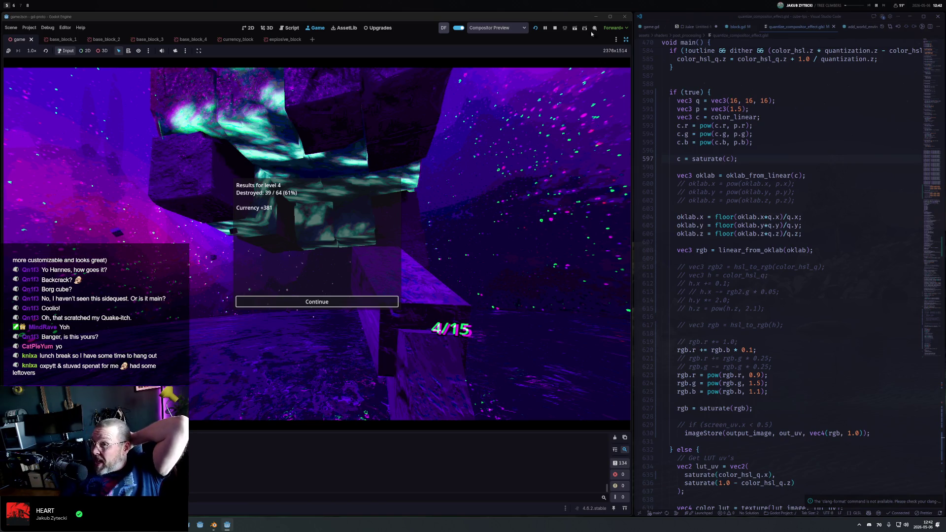
pyautogui.click(556, 29)
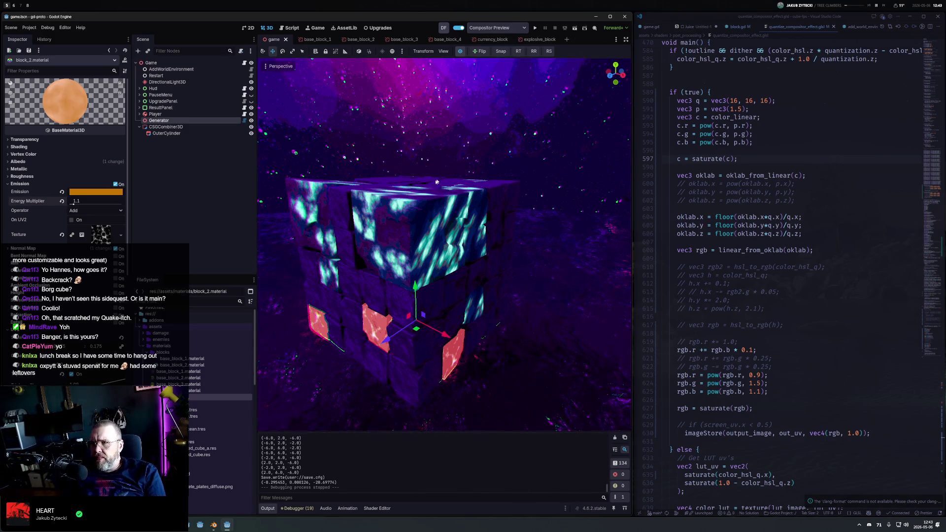
# Select the Generator node and regenerate the block cube
pyautogui.click(164, 114)
pyautogui.click(164, 120)
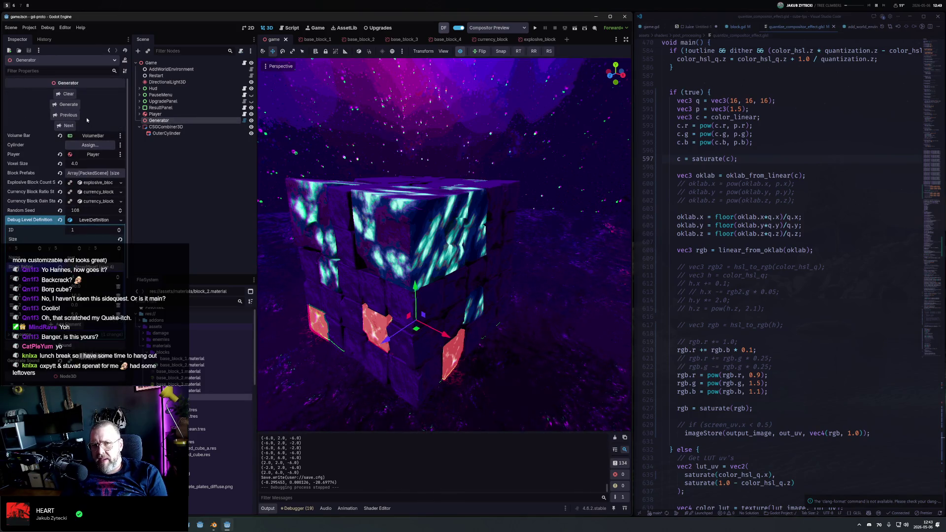
pyautogui.click(78, 105)
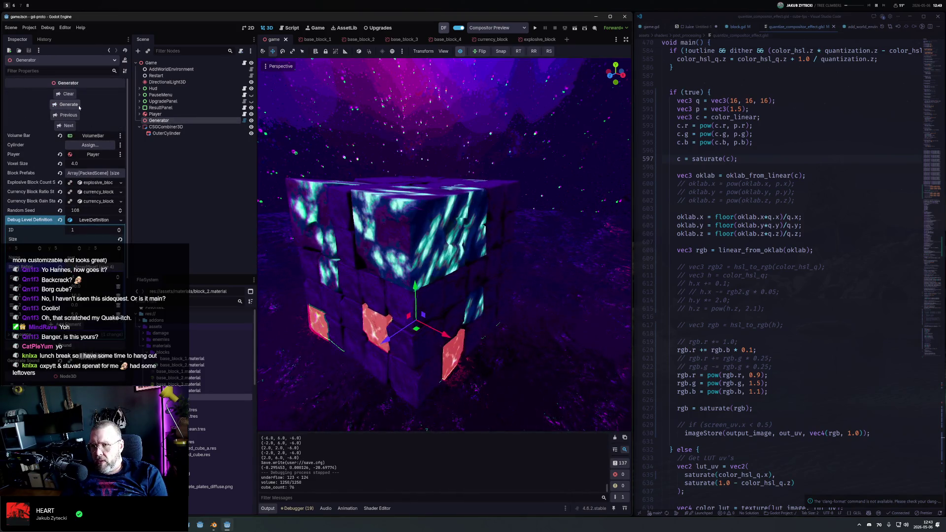
# Enlarge the bottom panel and show block.gdshader in the Shader Editor
pyautogui.scroll(-5, 651, 314)
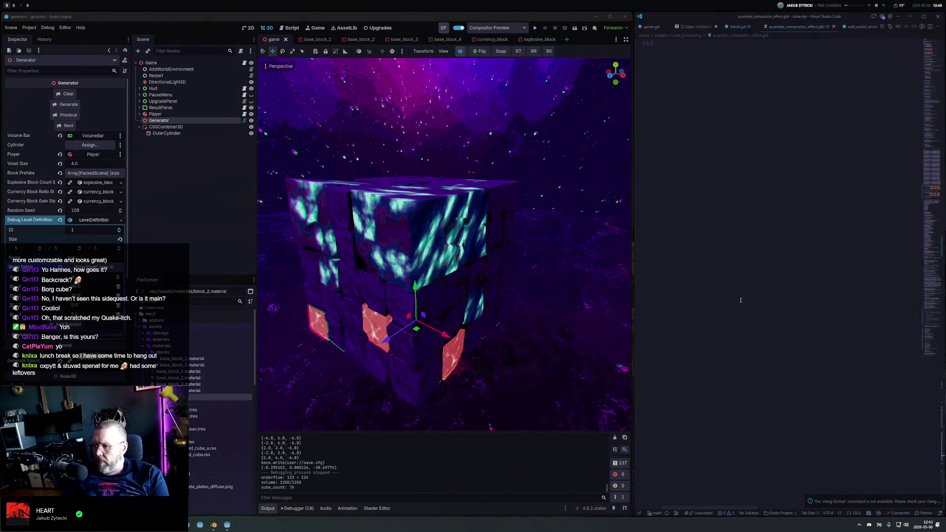
pyautogui.click(648, 27)
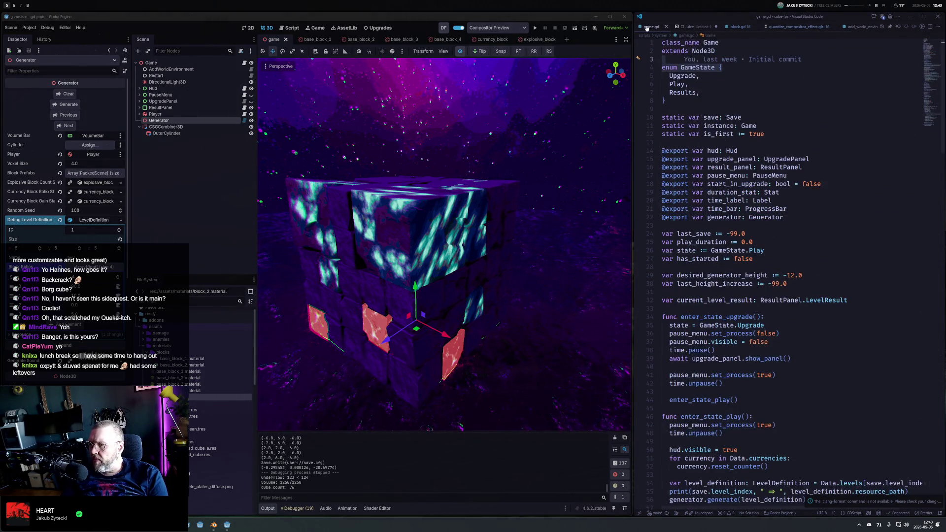
pyautogui.moveTo(370, 430); pyautogui.dragTo(370, 318)
pyautogui.click(376, 508)
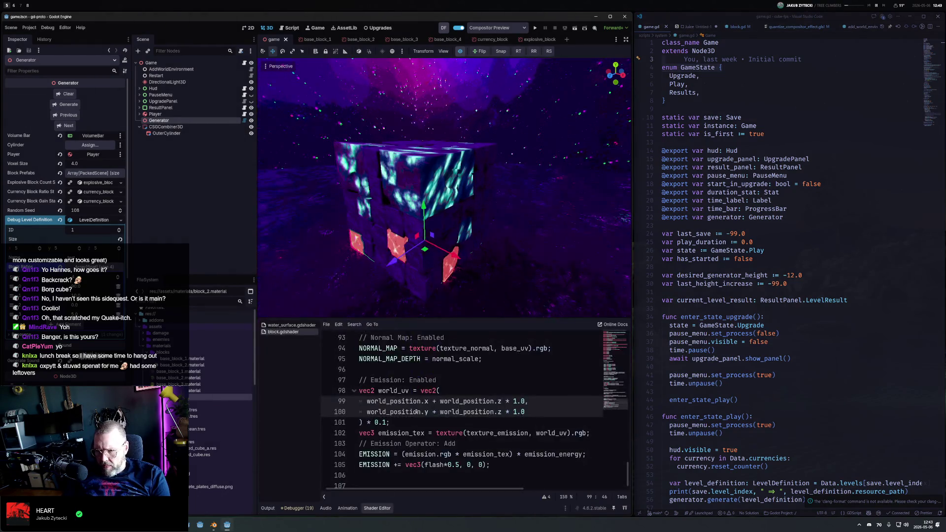
# Replace world_uv with base_uv on line 102, save the shader and regenerate the cube
pyautogui.click(401, 391)
pyautogui.press('Down')
pyautogui.press('Down')
pyautogui.press('Down')
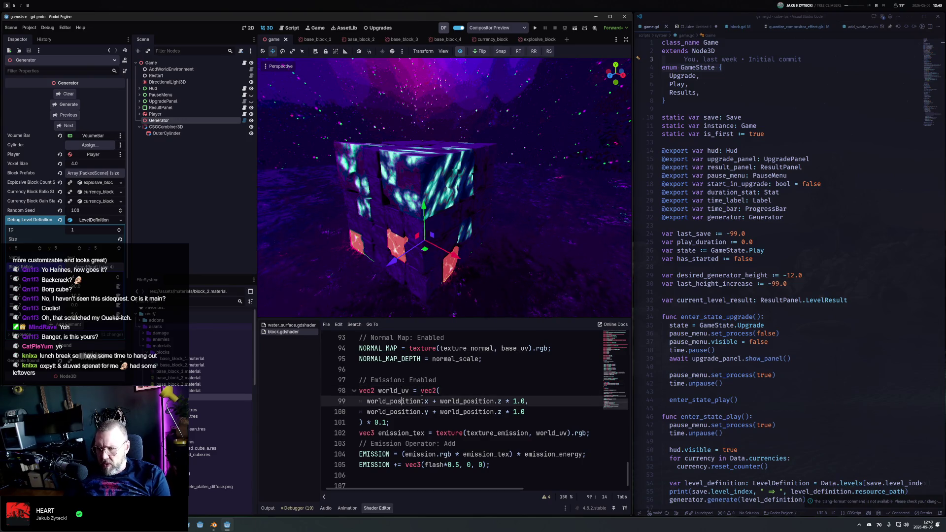
pyautogui.press('Down')
pyautogui.press('End')
pyautogui.press('Left')
pyautogui.press('Left')
pyautogui.press('Left')
pyautogui.hotkey('ctrl', 'shift', 'Left')
pyautogui.write('base_uv')
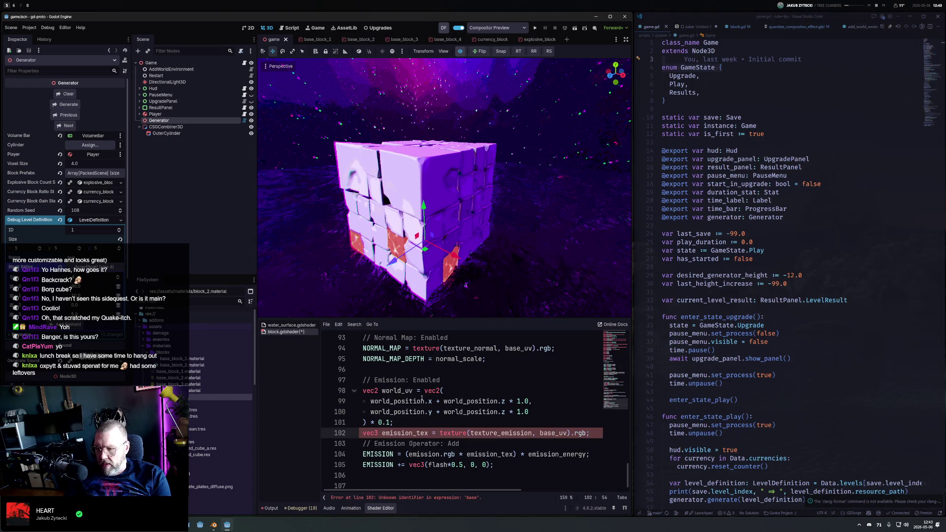
pyautogui.hotkey('ctrl', 's')
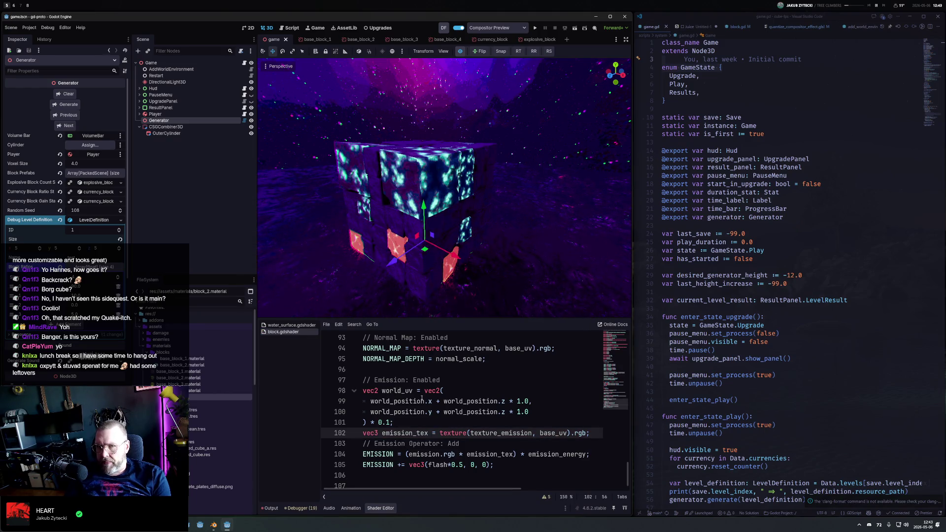
pyautogui.click(69, 105)
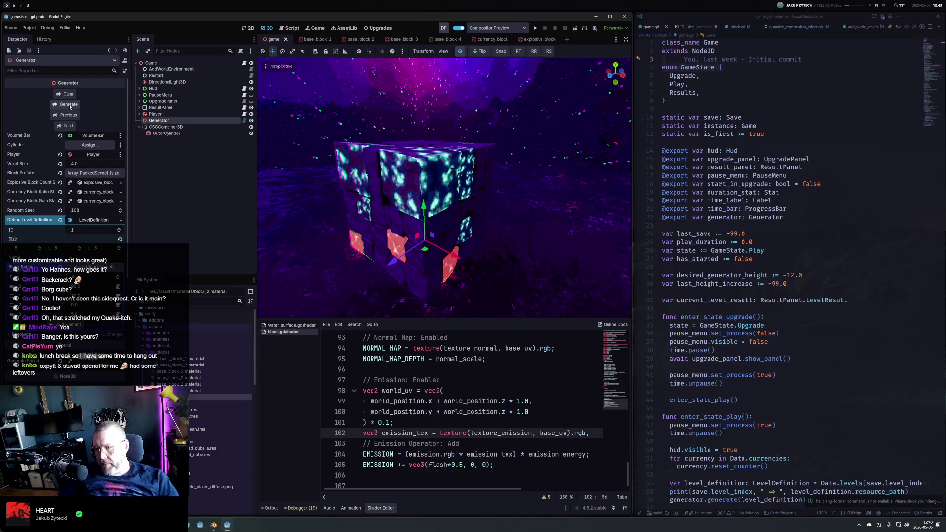
# Try world_uv + base_uv as the emission UV, regenerate, then undo it
pyautogui.doubleClick(397, 391)
pyautogui.hotkey('ctrl', 'c')
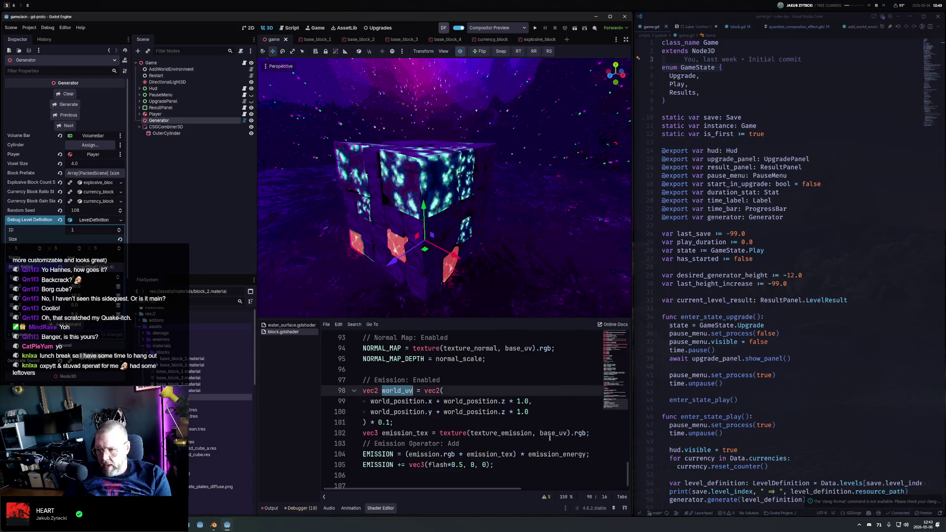
pyautogui.click(540, 433)
pyautogui.hotkey('ctrl', 'v')
pyautogui.write('+')
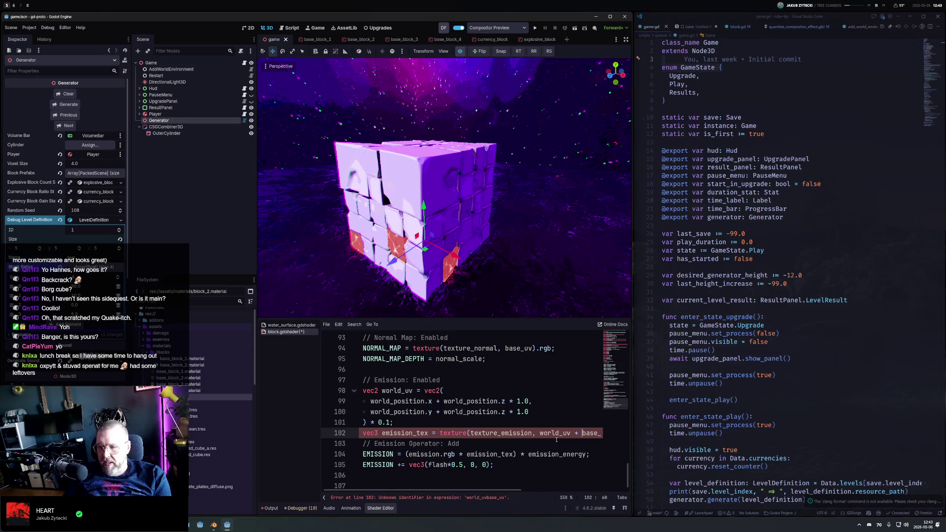
pyautogui.hotkey('ctrl', 's')
pyautogui.click(74, 106)
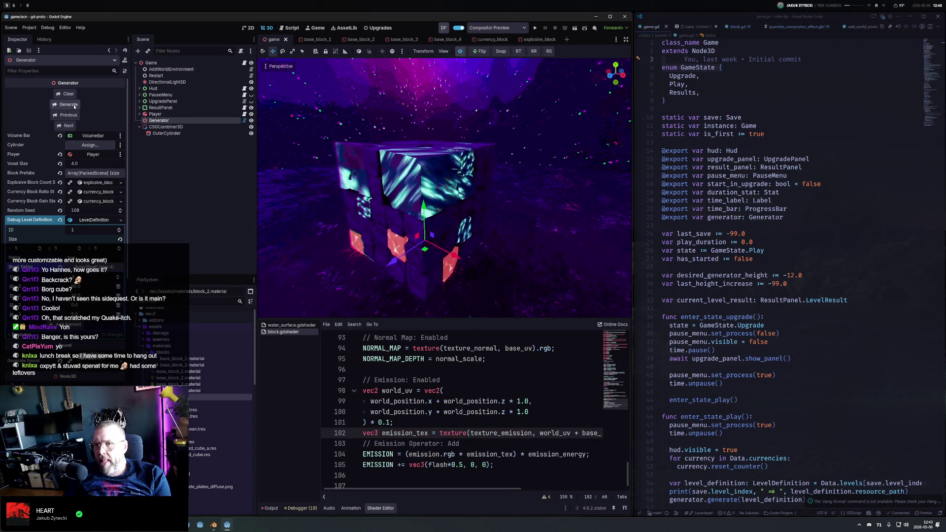
pyautogui.hotkey('ctrl', 'z')
pyautogui.hotkey('ctrl', 'z')
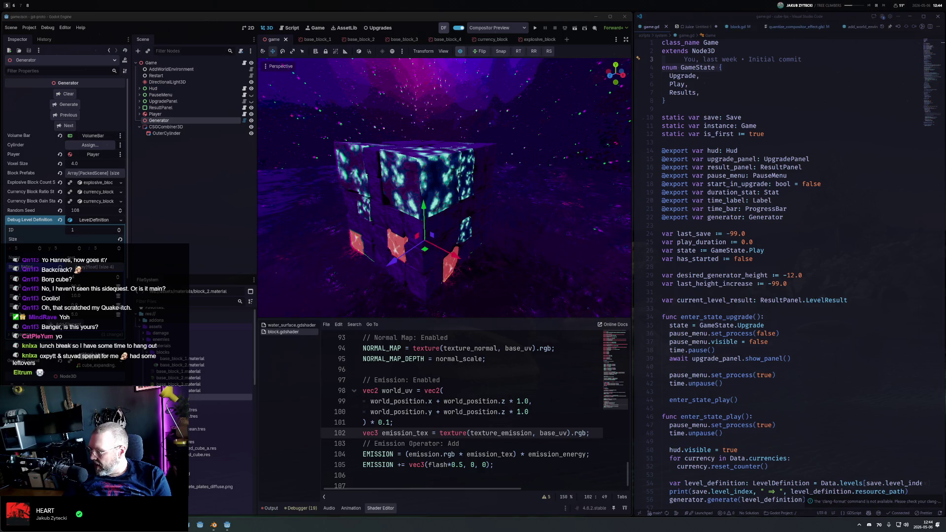
# Switch to the empty workspace 7 and open the browser
pyautogui.hotkey('alt', '6')
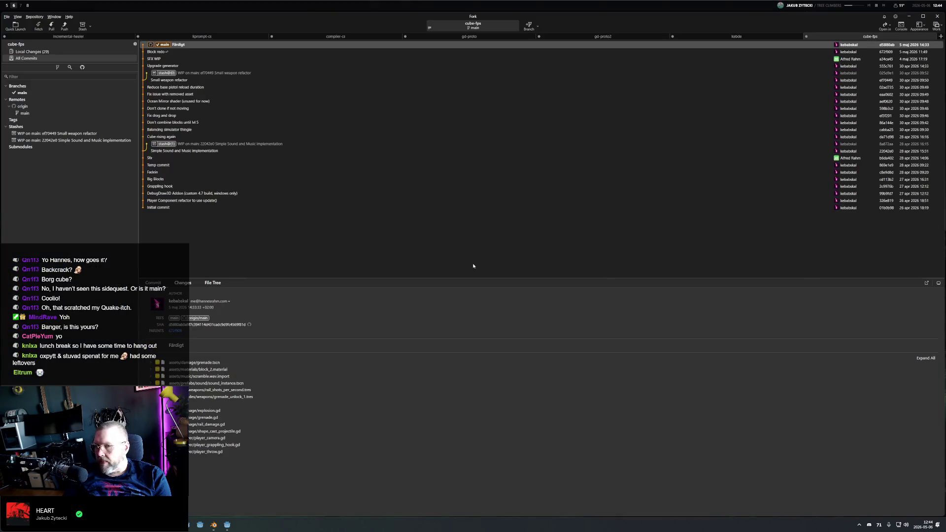
pyautogui.hotkey('alt', '7')
pyautogui.press('super+b')
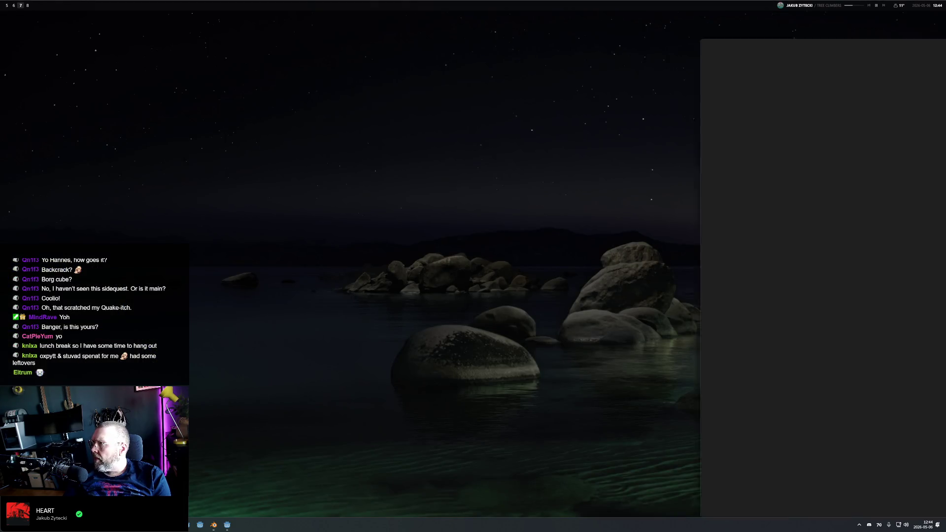